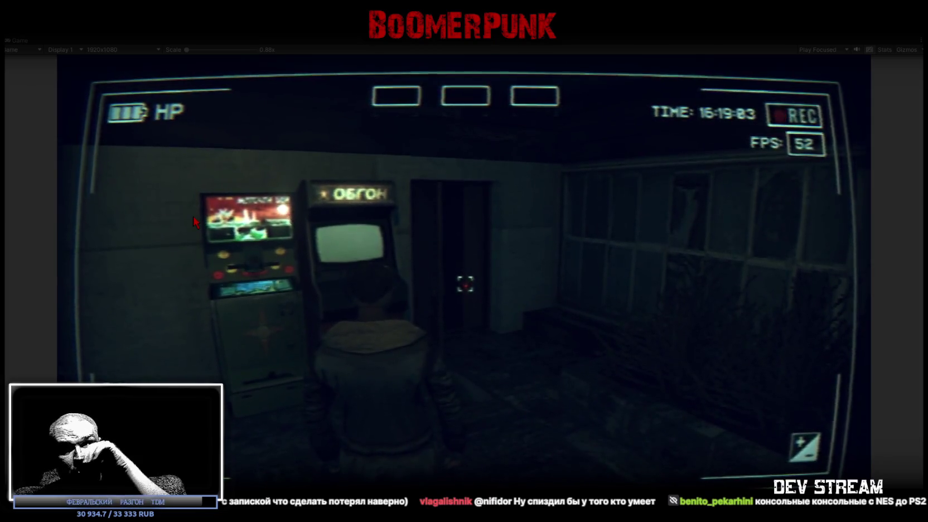
Step: Walk the character across the dark room, looking around, to the open doorway
mouse_move(6, 219)
key("w")
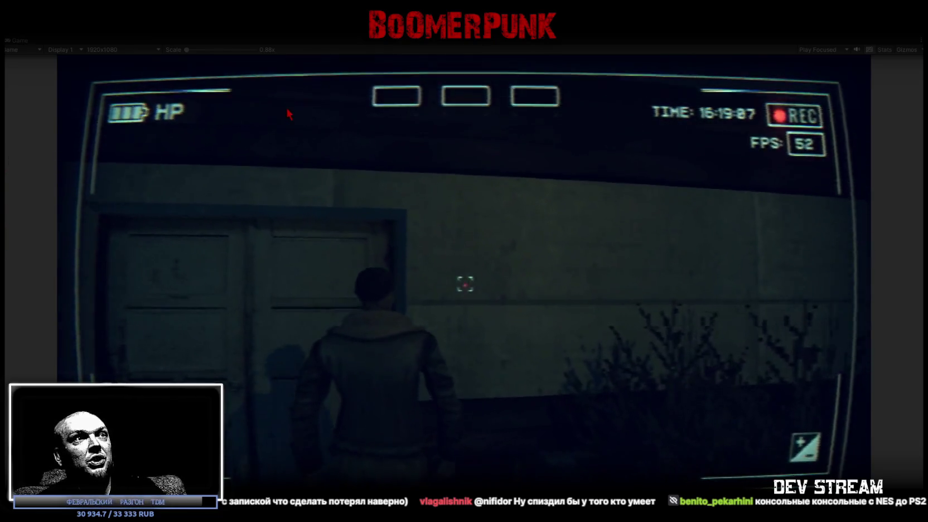
mouse_move(300, 131)
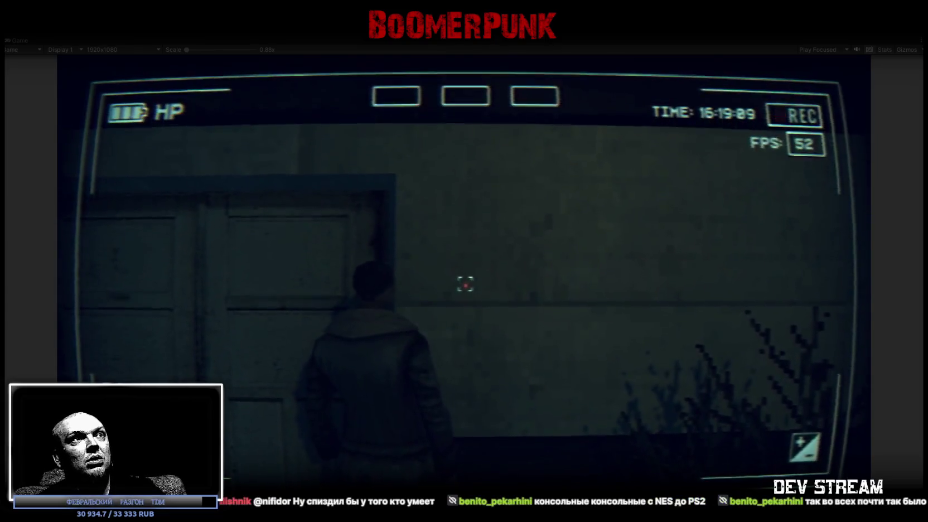
mouse_move(464, 283)
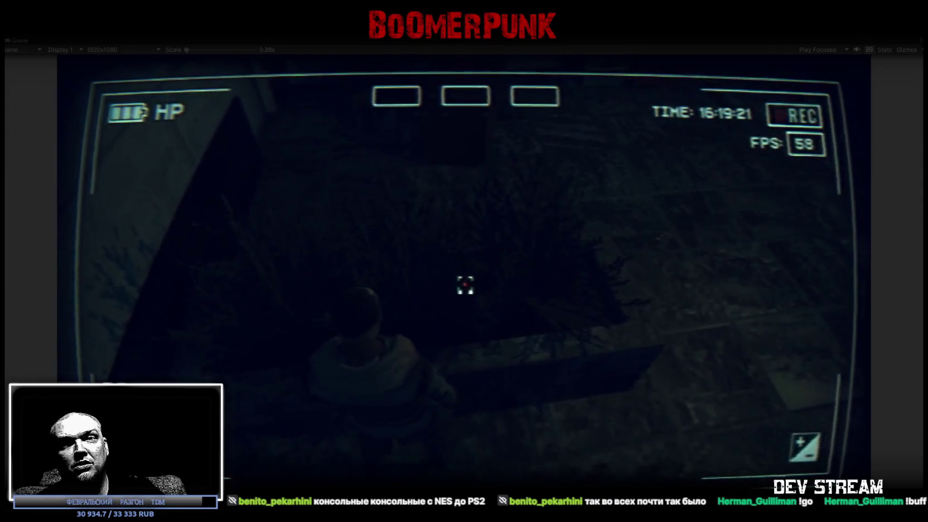
key("w")
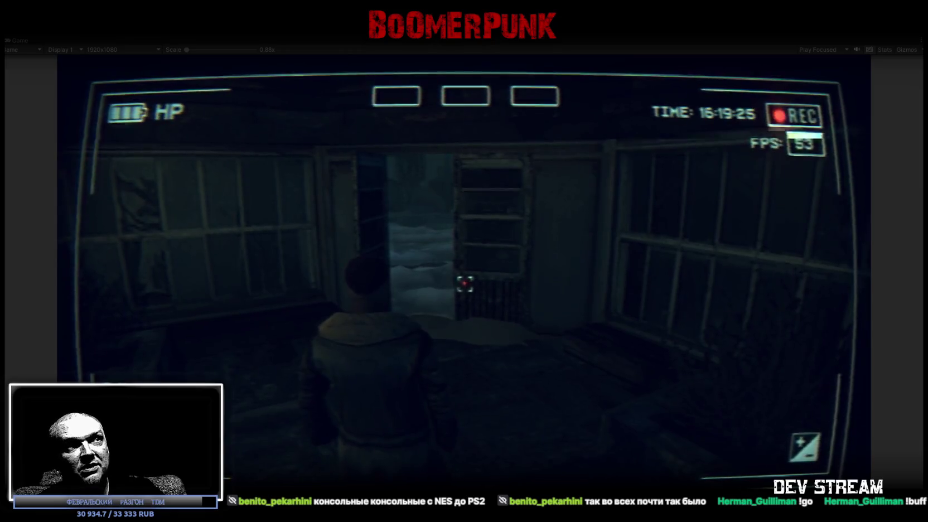
Step: Enter the arcade room, walk up to the cabinets, then back away and look up
key("w")
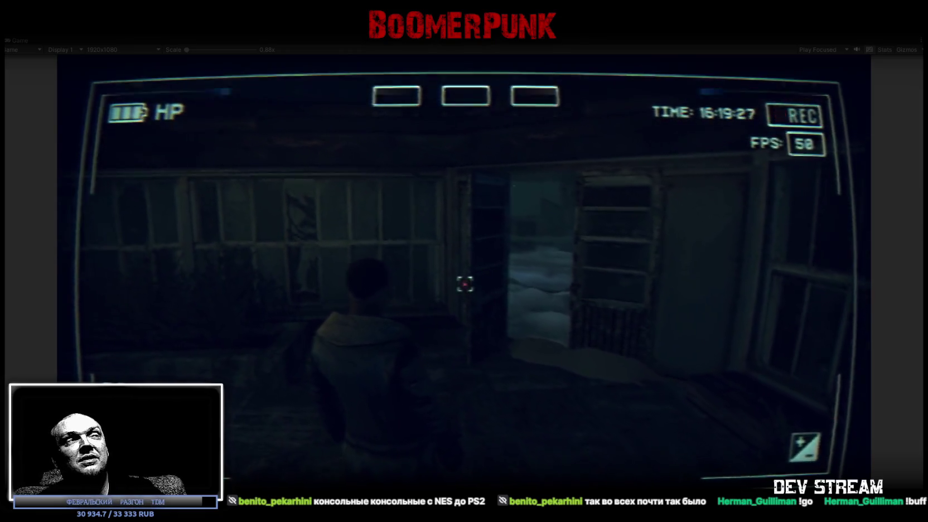
key("w")
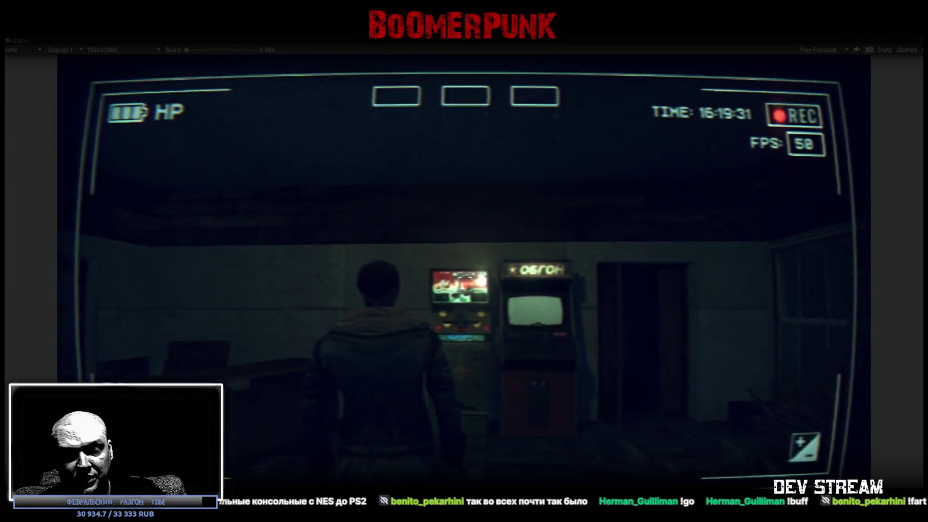
key("w")
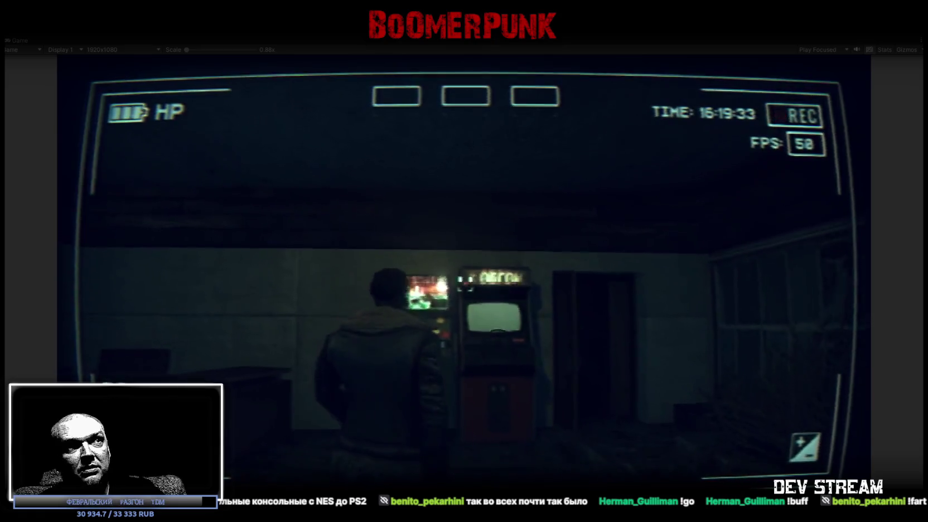
key("s")
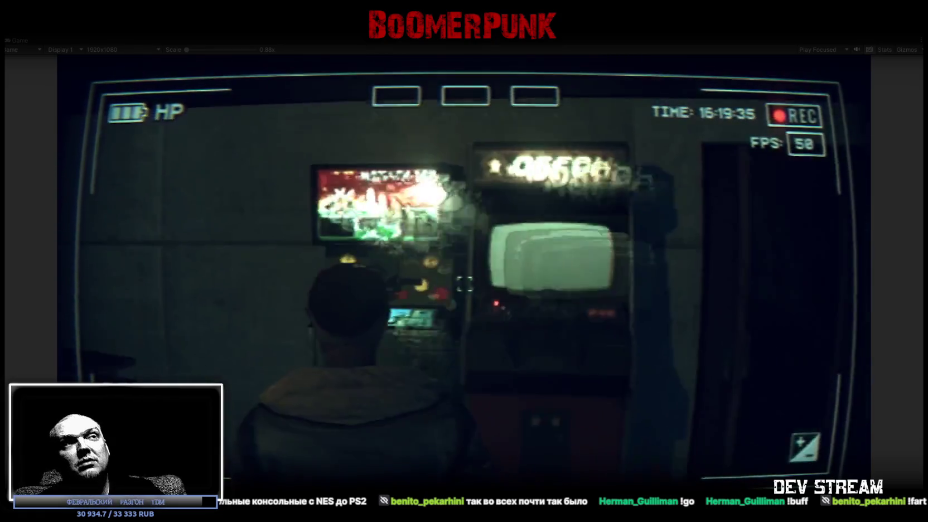
key("s")
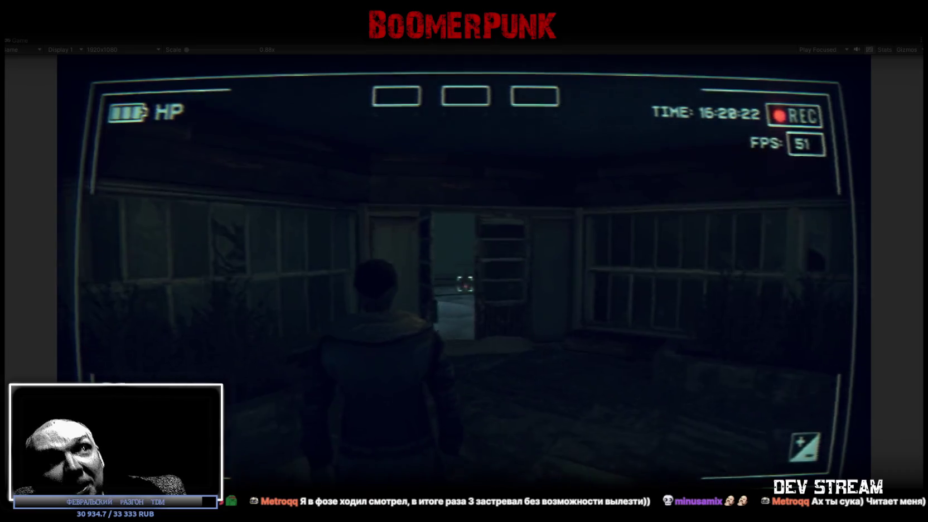
Step: Walk out the doorway, across the snowy yard to the building, and back into the arcade room
key("w")
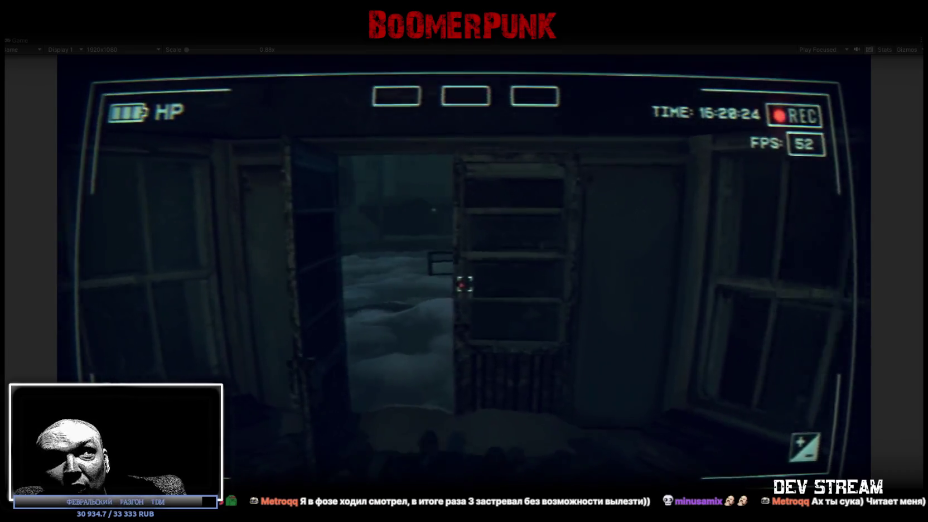
key("w")
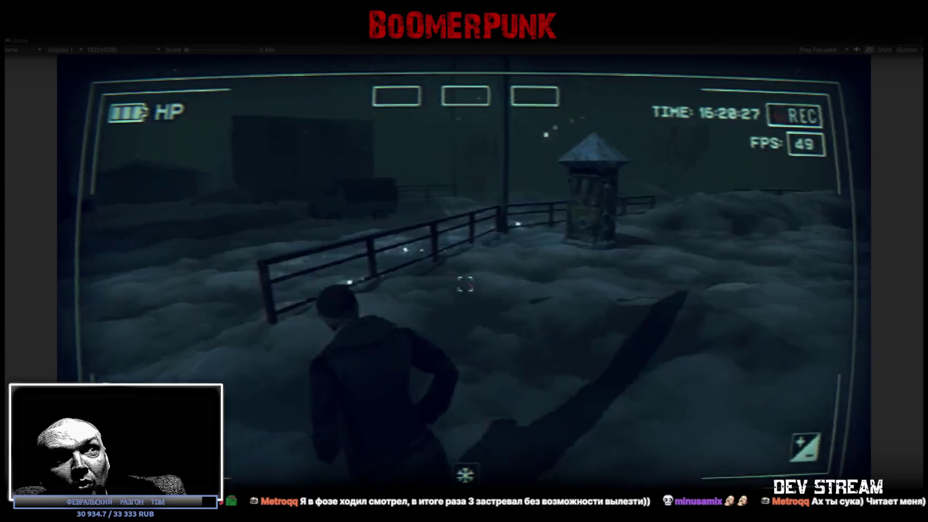
key("w")
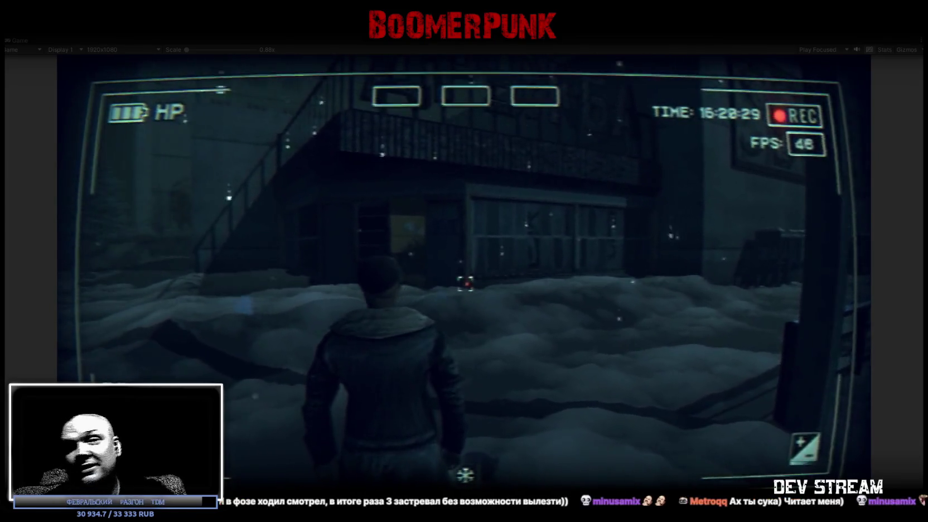
key("w")
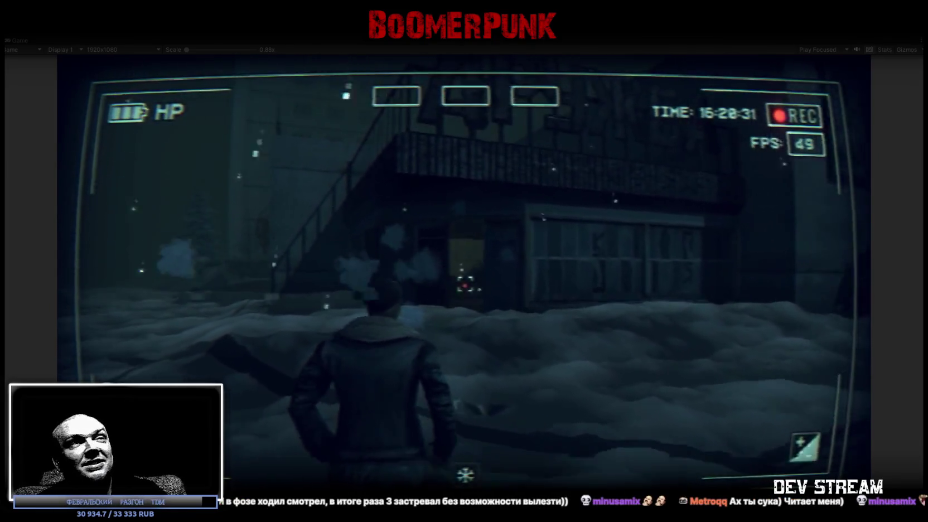
key("w")
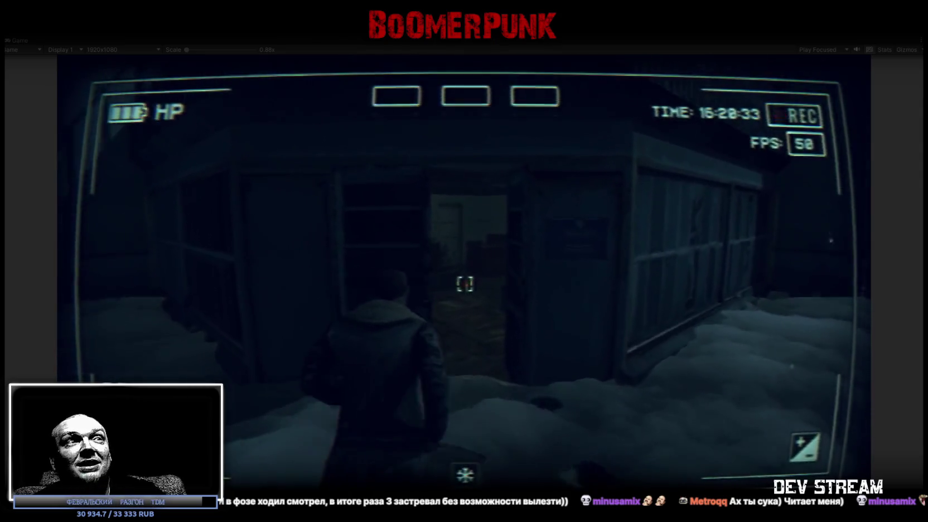
key("w")
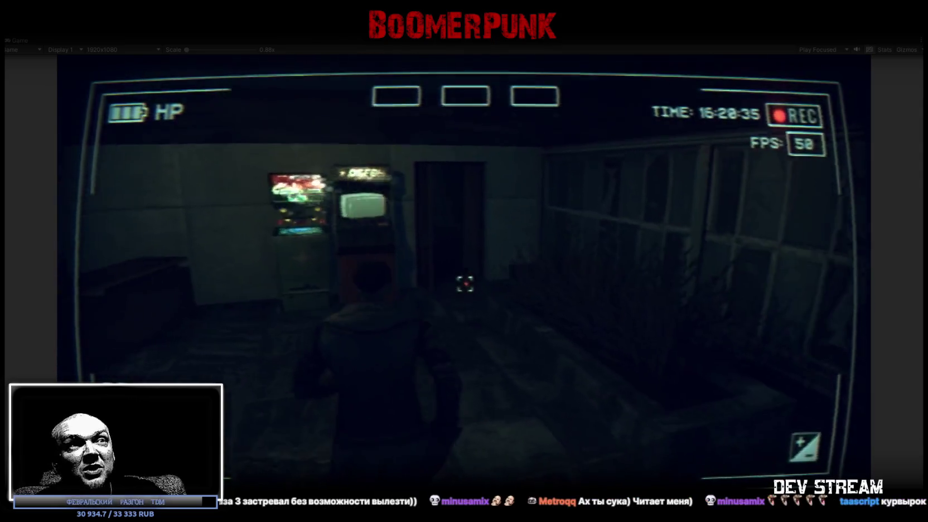
key("w")
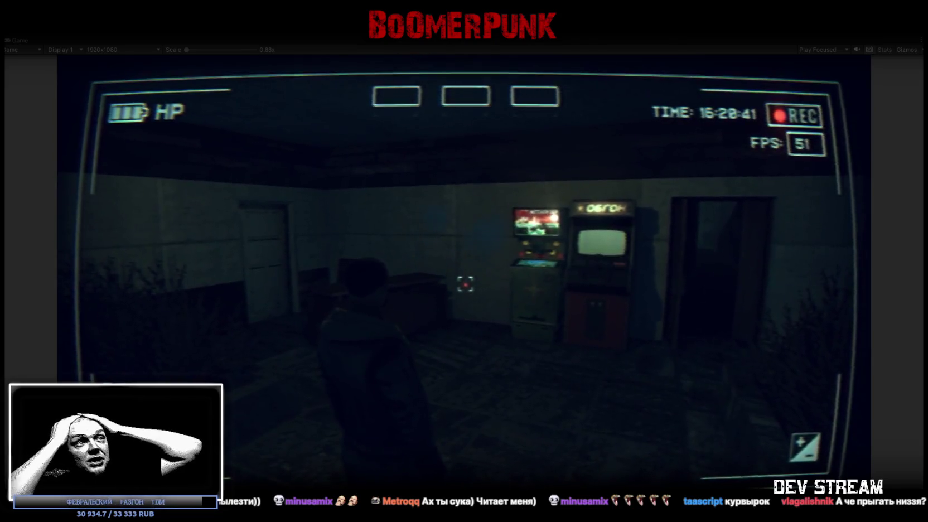
Step: Walk into the barred-wall room, then creep back to face the ОБГОН cabinet
key("w")
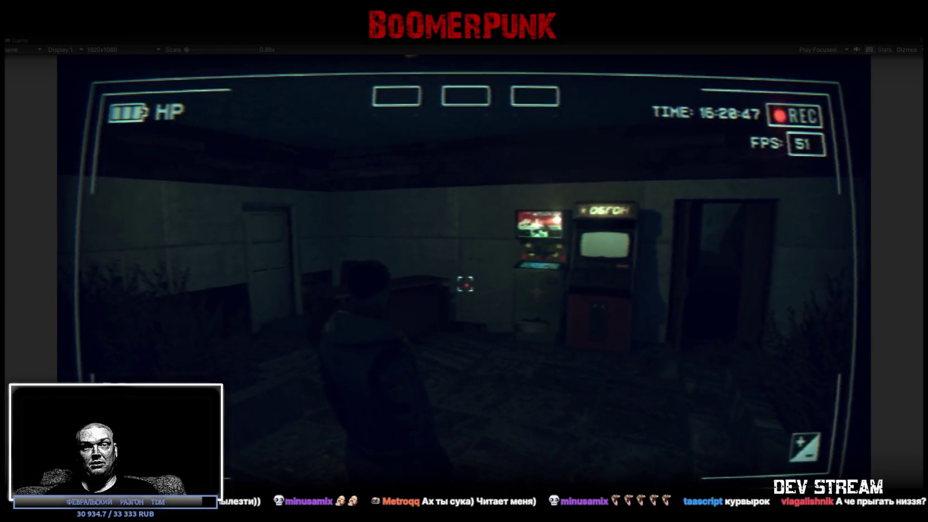
key("w")
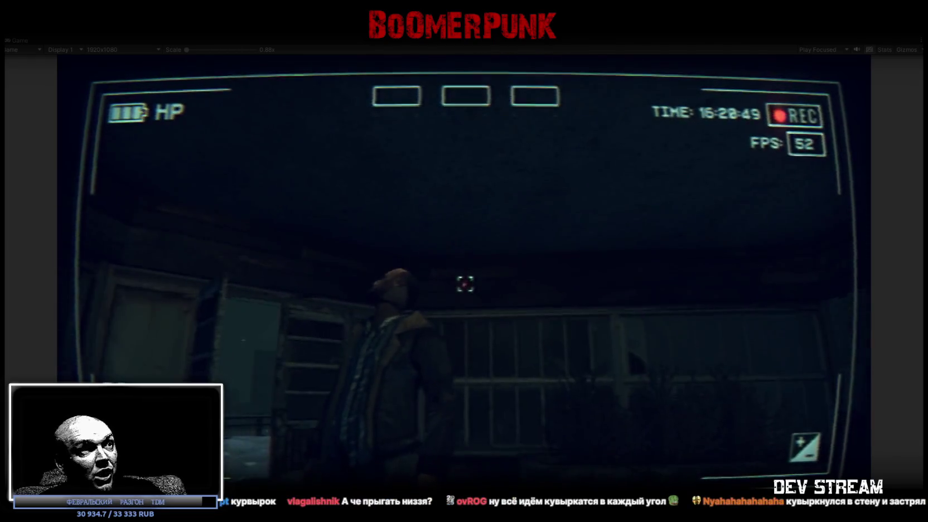
key("w")
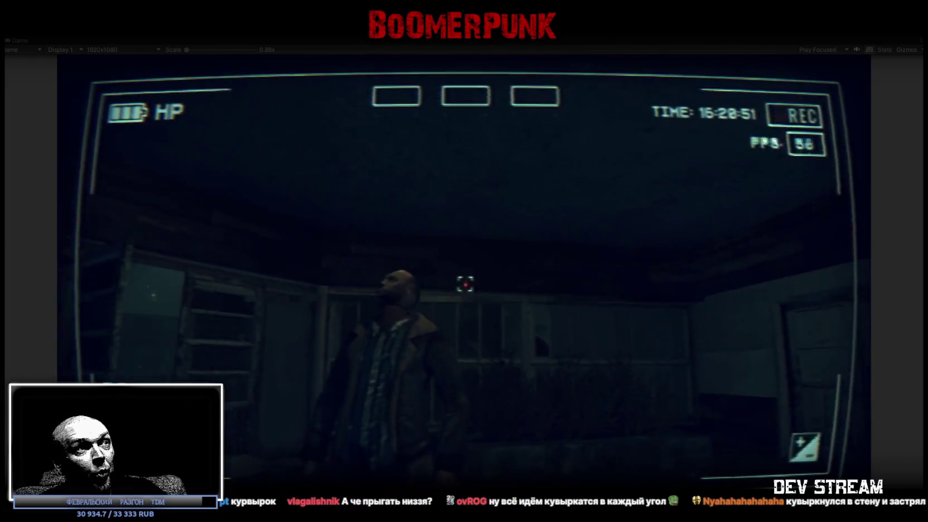
key("w")
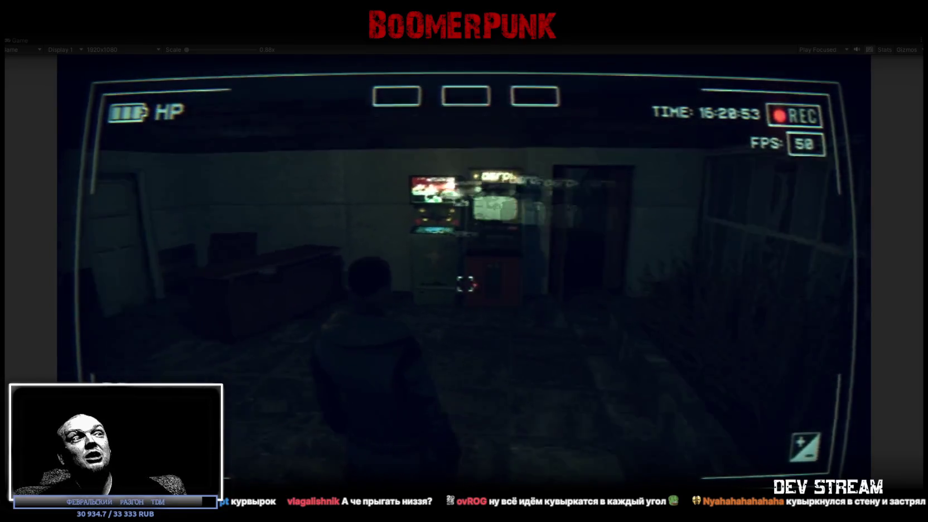
key("w")
key("w")
key("w")
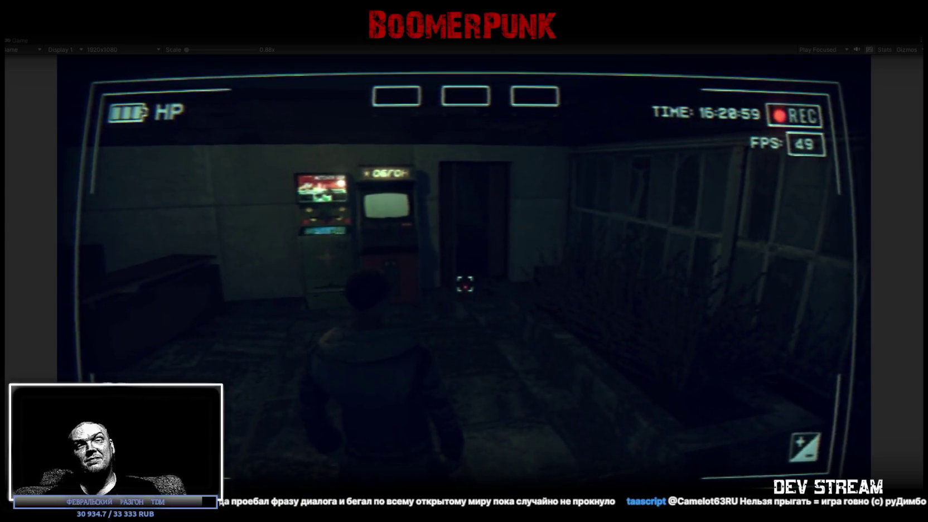
key("w")
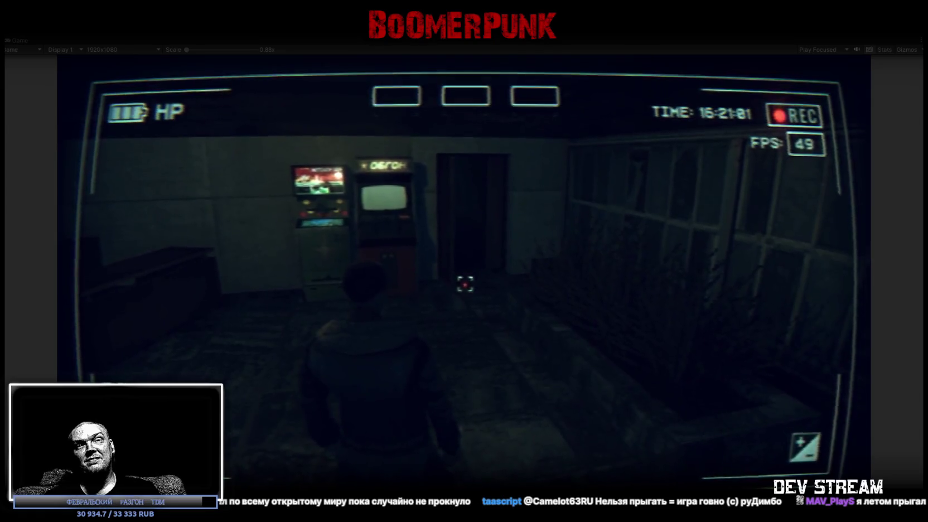
key("w")
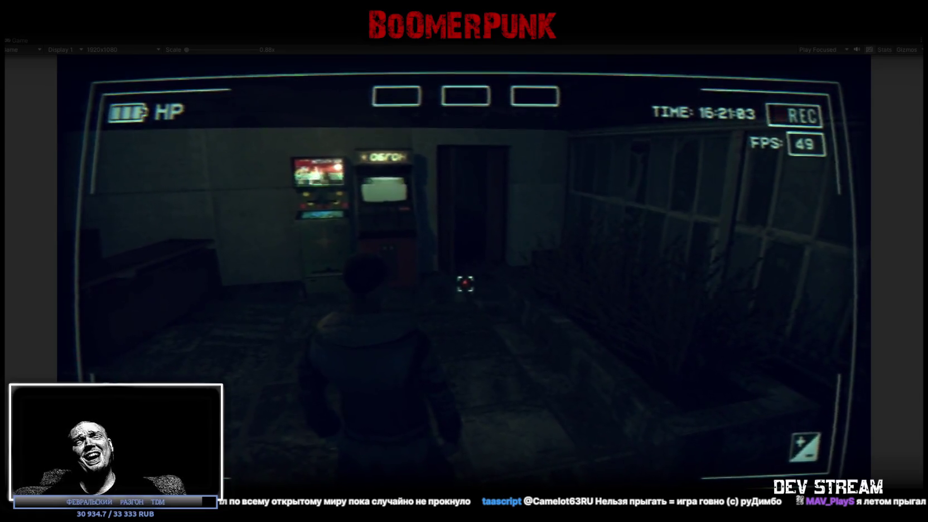
key("w")
key("w")
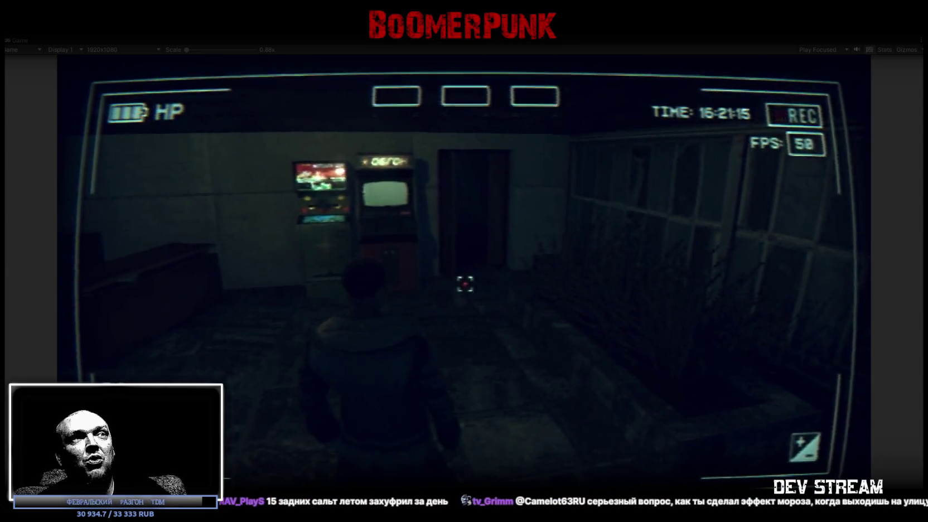
Step: Walk out the door into the snow and continue forward between the fences
key("w")
key("w")
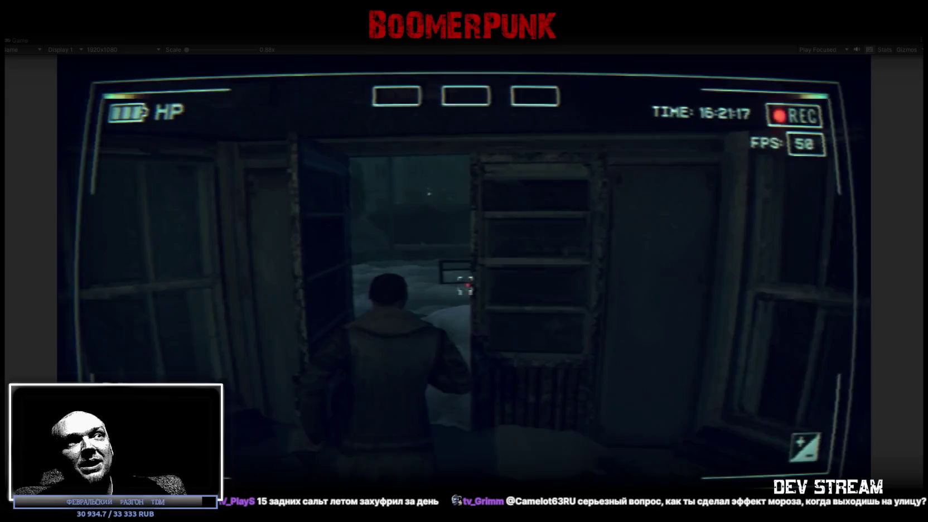
key("w")
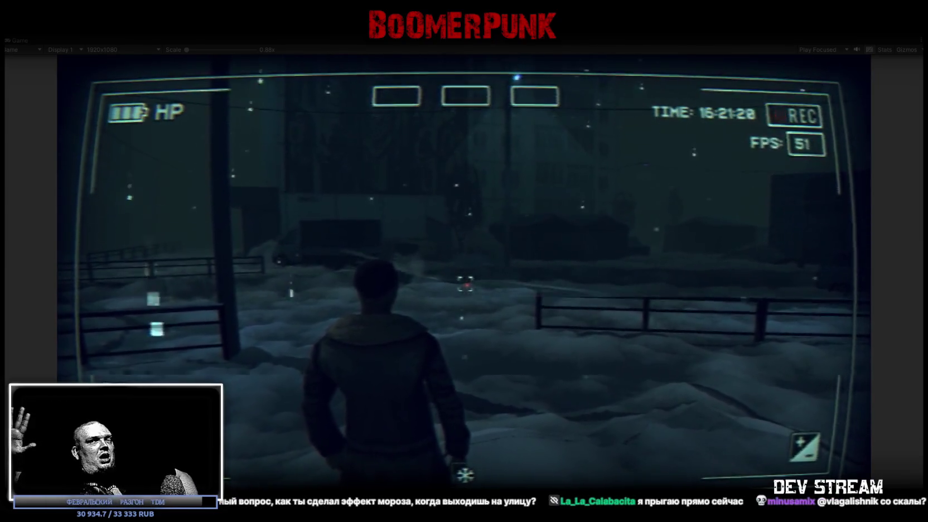
key("w")
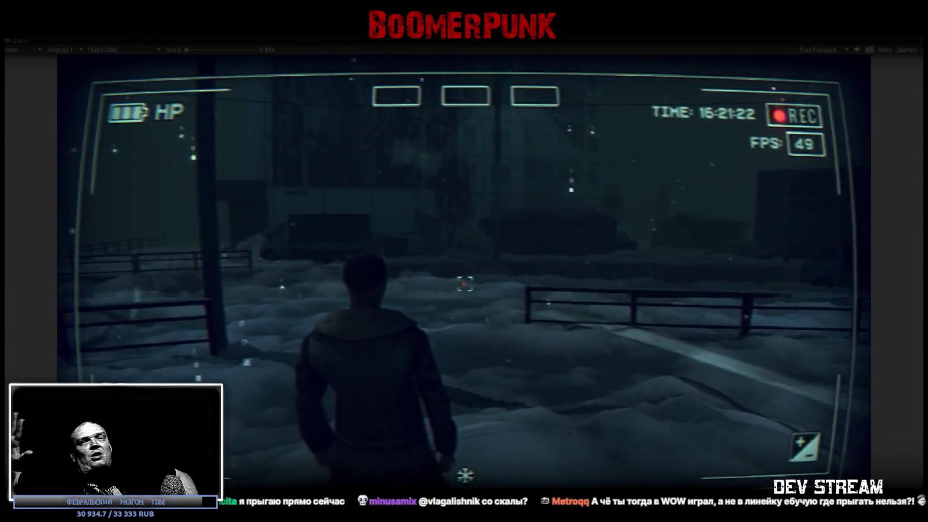
key("w")
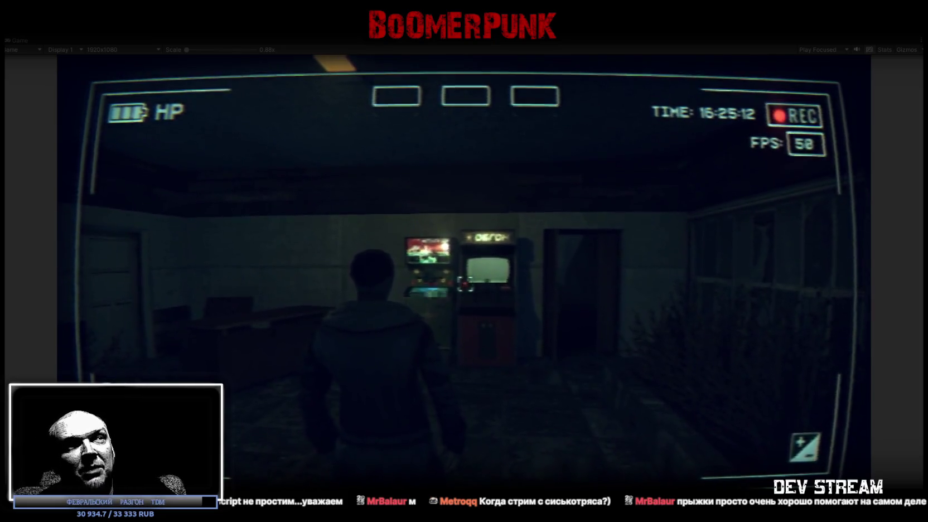
Step: Crouch at the arcade cabinet, start the mini-race with E, and steer right
key("ctrl")
key("e")
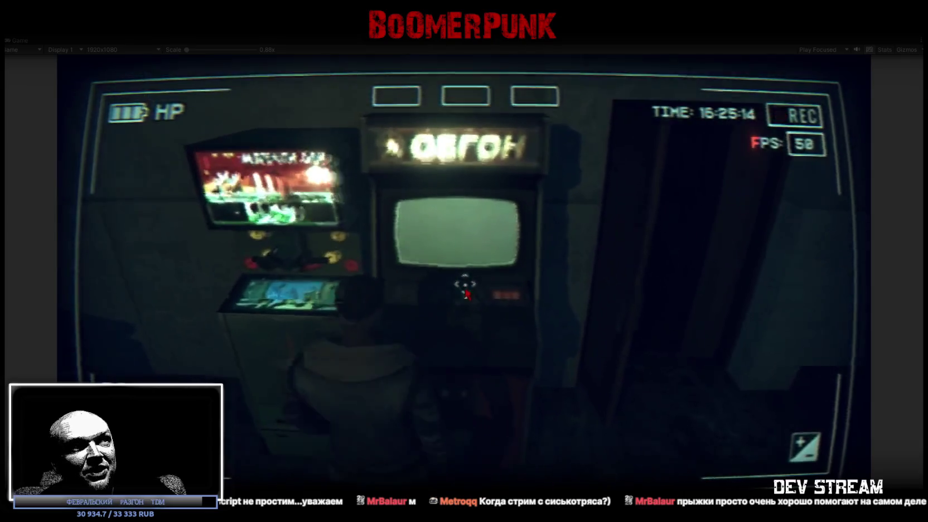
key("d")
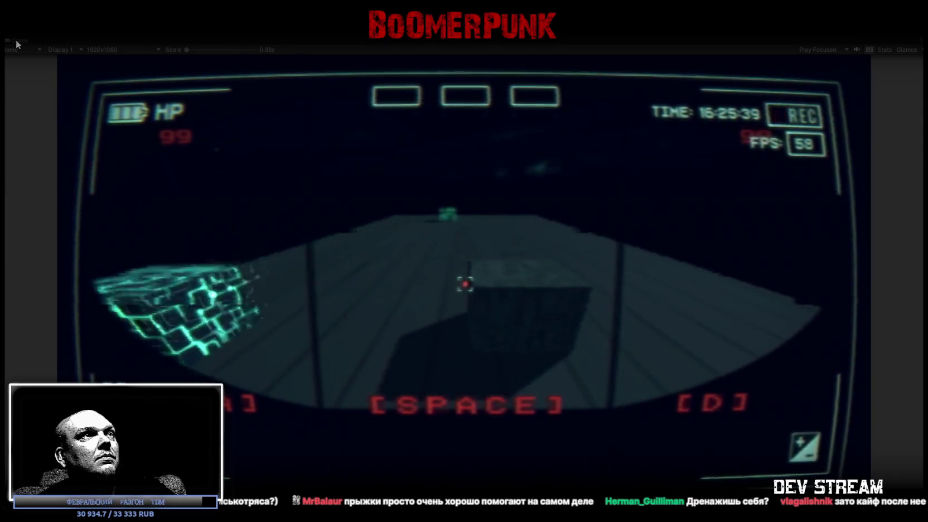
Step: Restore the full editor layout and select MRSetupGame to view its Mini Race Game Controller
double_click(23, 39)
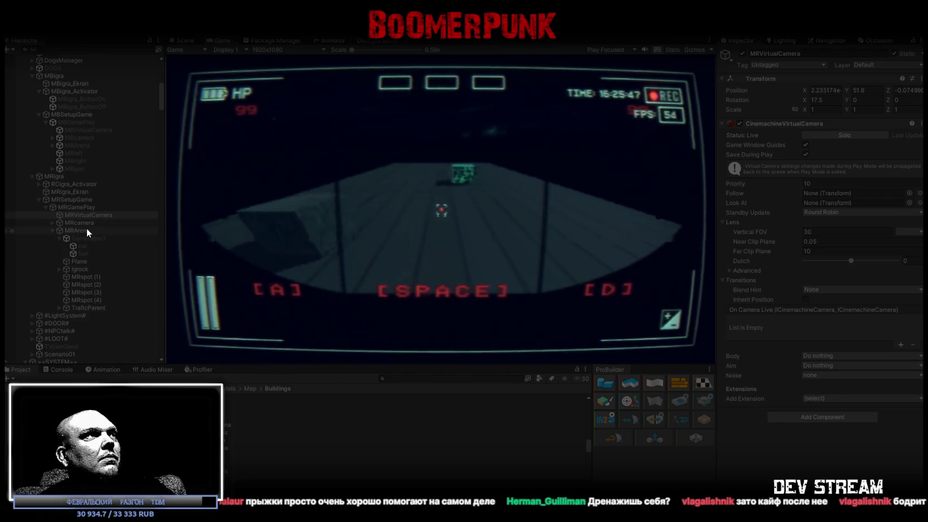
left_click(74, 199)
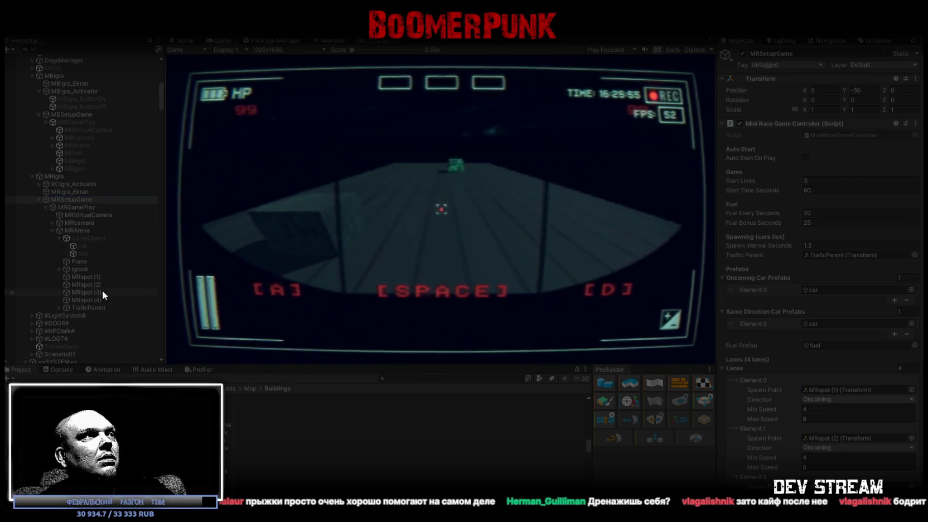
Step: On Igrock, set Lateral Friction to 55 and Max Lateral Speed to 1, then test-steer
left_click(80, 270)
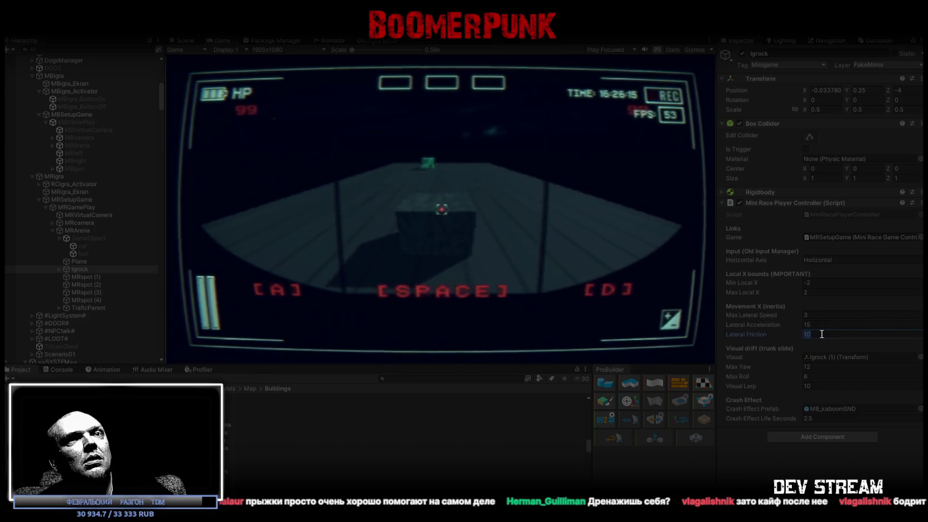
type("55")
left_click(520, 182)
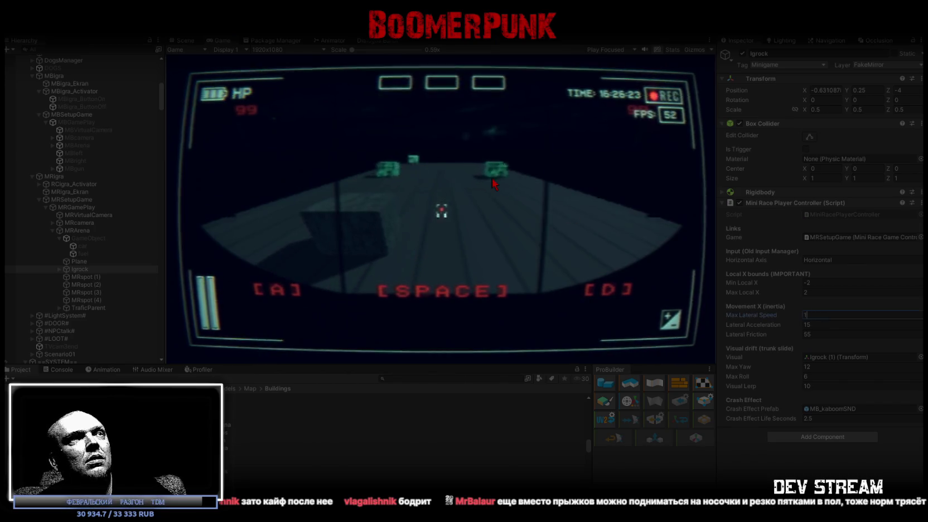
left_click(492, 178)
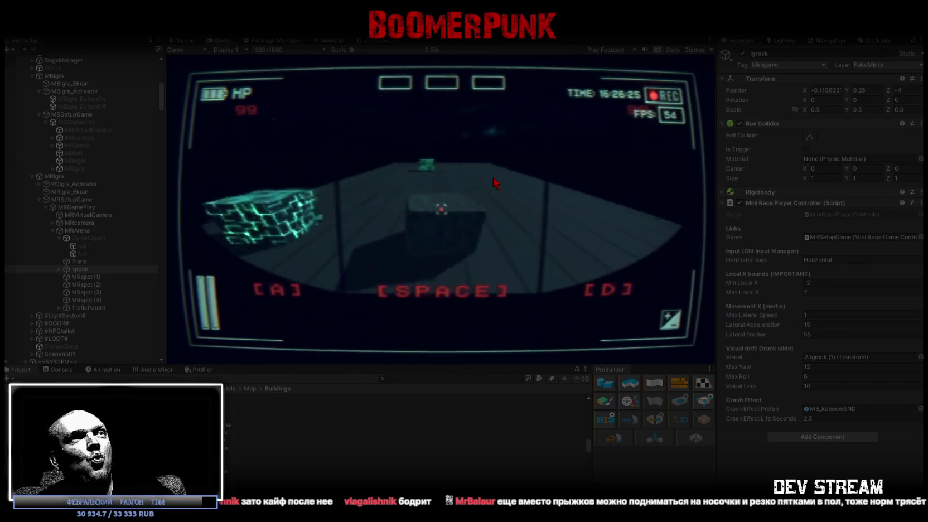
key("d")
key("a")
Step: Edit Max Lateral Speed and enter 55 for Lateral Acceleration while test-steering
left_click(821, 316)
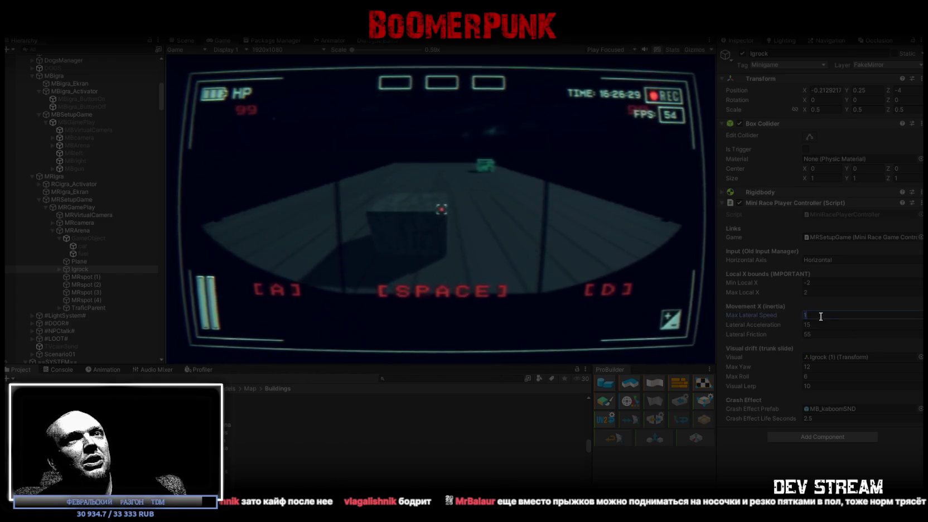
type("2")
key("d")
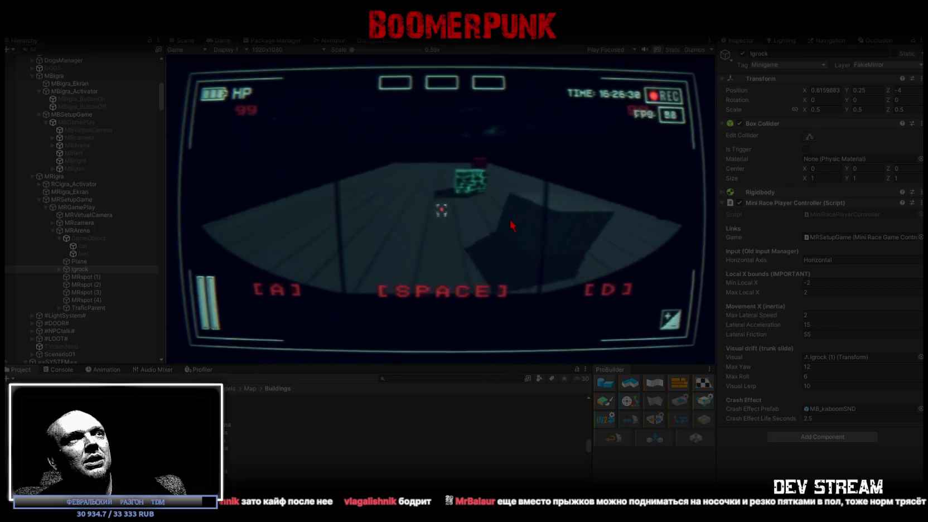
key("a")
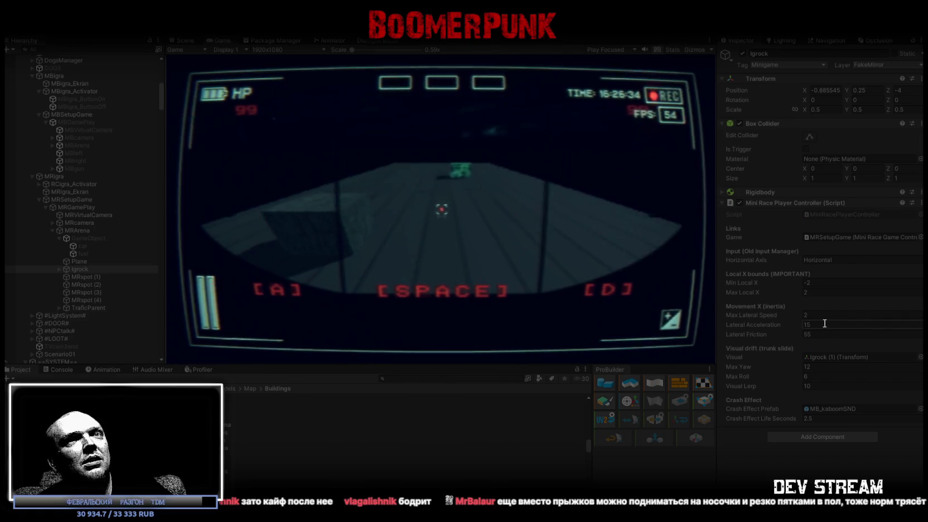
type("55")
left_click(482, 197)
key("d")
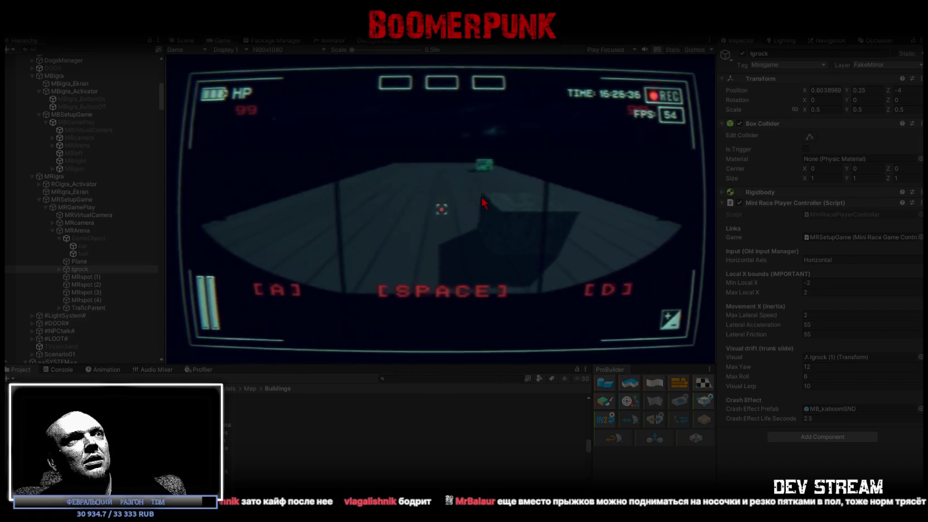
Step: Change Lateral Acceleration to 1 and steer the car left and right to test it
double_click(803, 325)
type("1")
left_click(449, 161)
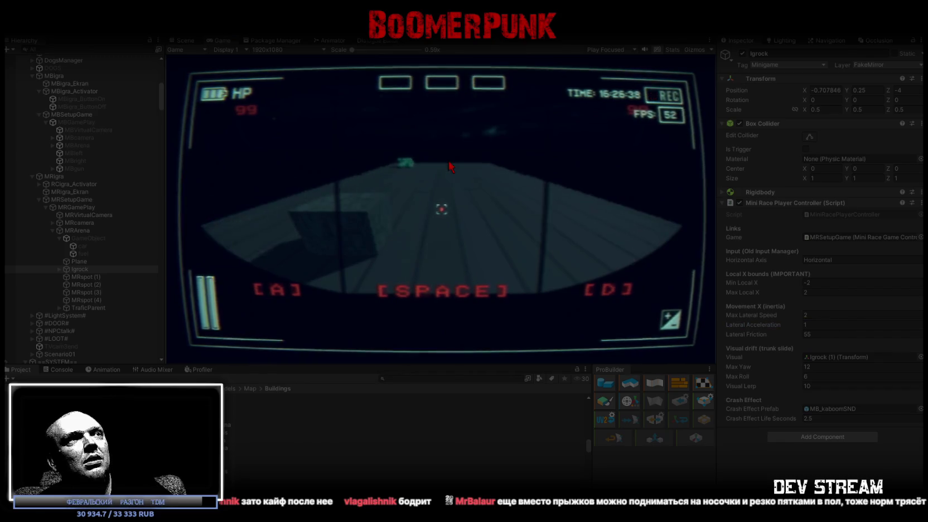
key("a")
key("d")
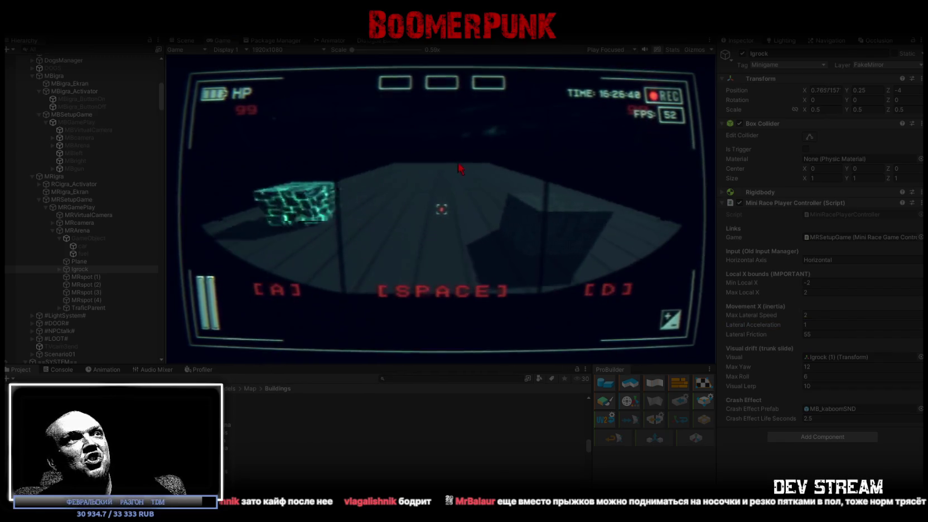
key("a")
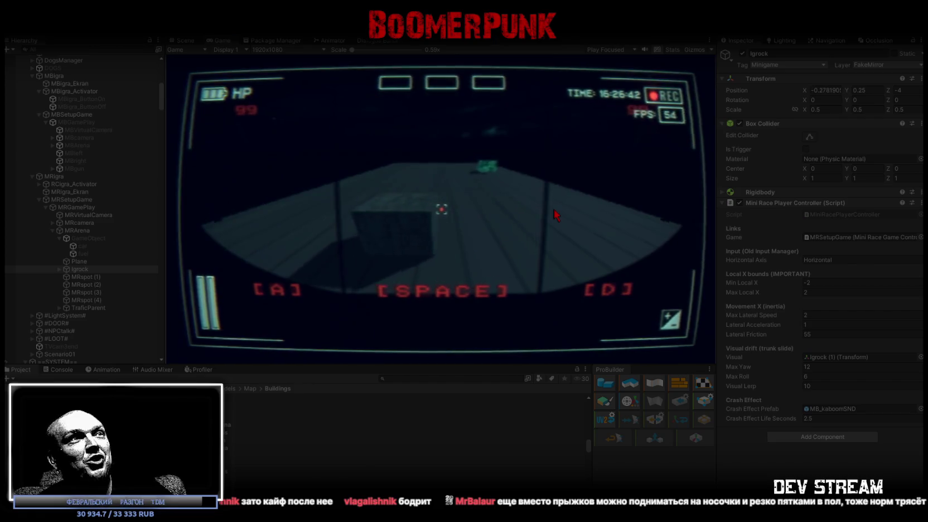
Step: Change Lateral Acceleration to 5, then to 3, and test-steer right
type("5")
left_click(470, 208)
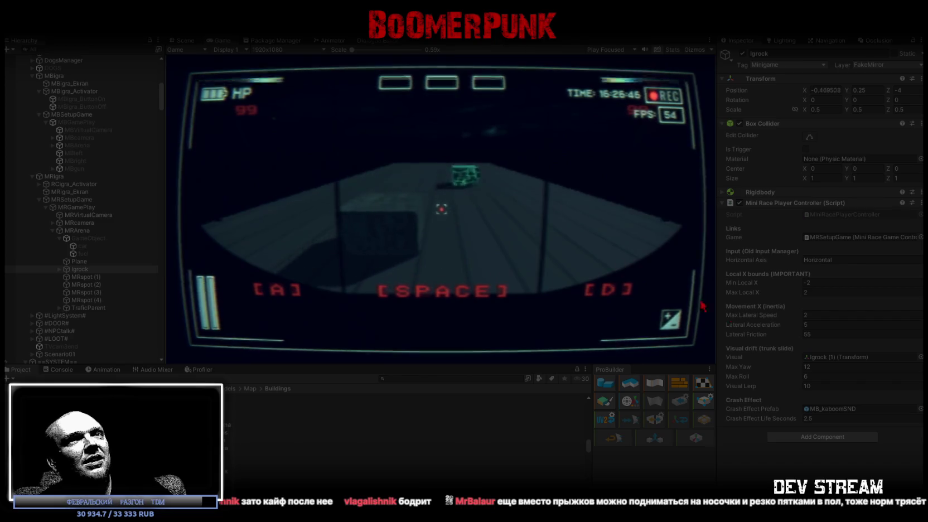
left_click(824, 325)
type("3")
left_click(491, 209)
key("d")
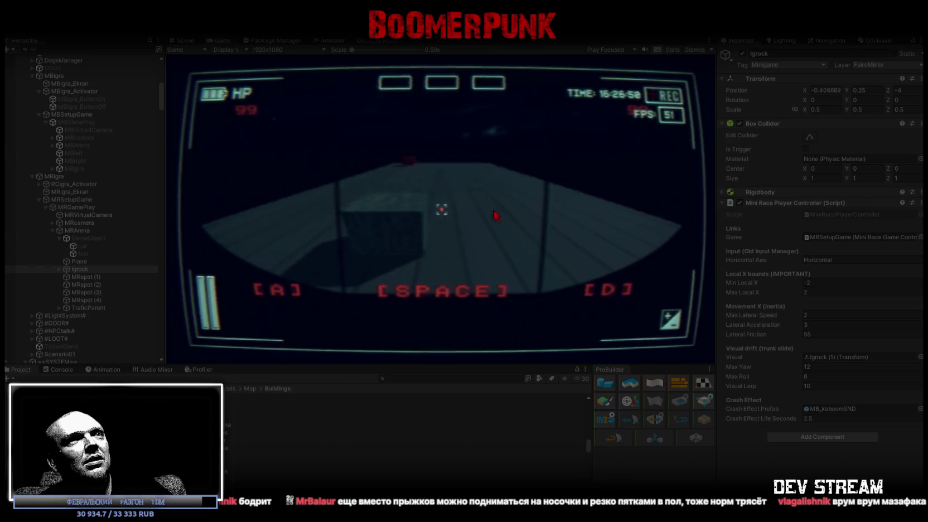
left_click(823, 335)
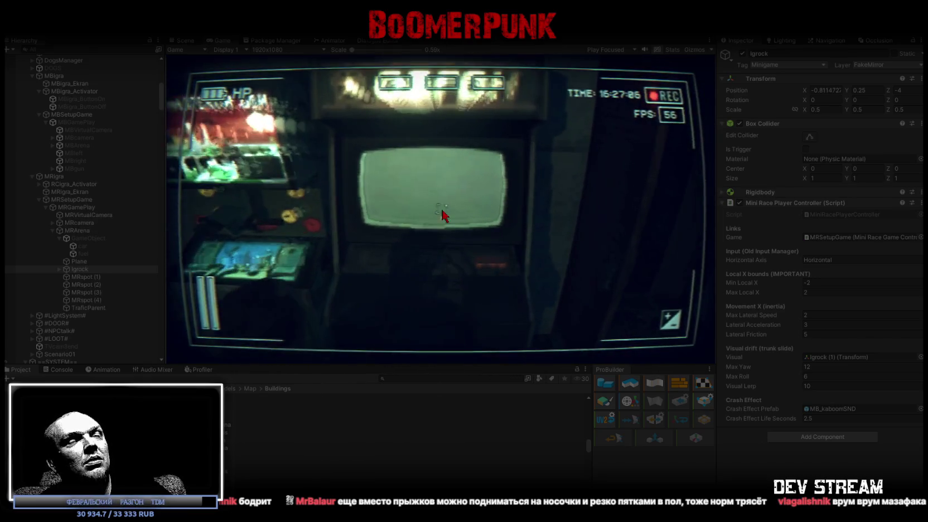
Step: Resume the mini-race, test-steer, and set Lateral Friction to 12
left_click(441, 214)
key("a")
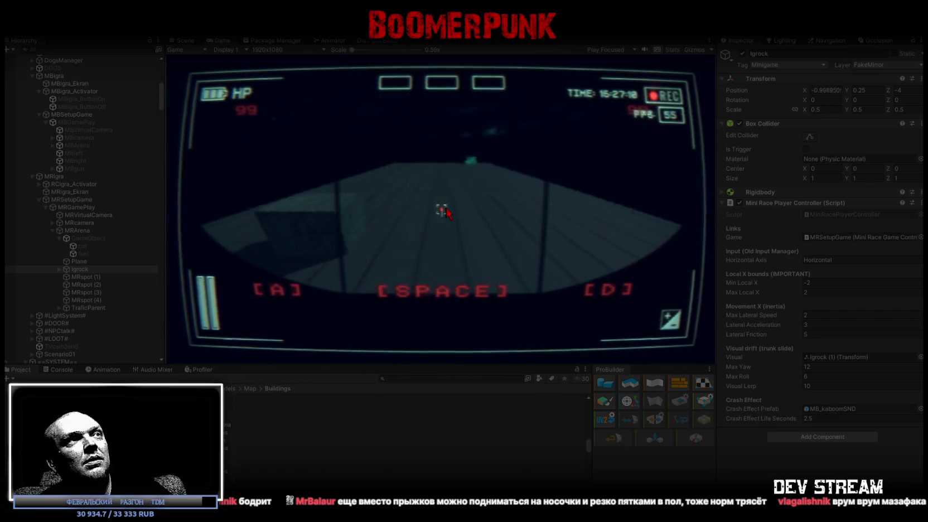
key("d")
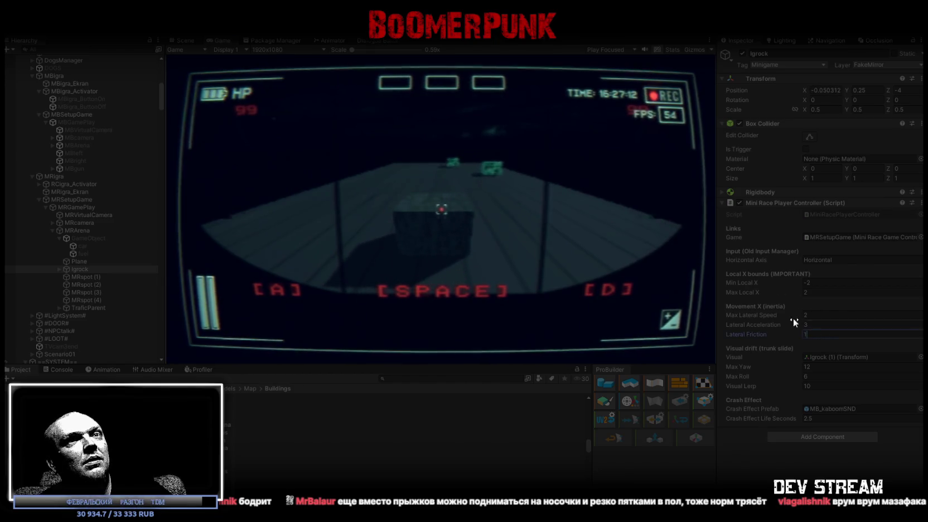
type("2")
left_click(513, 201)
Step: Test-drive the car left and right around the blocks with friction 12
key("a")
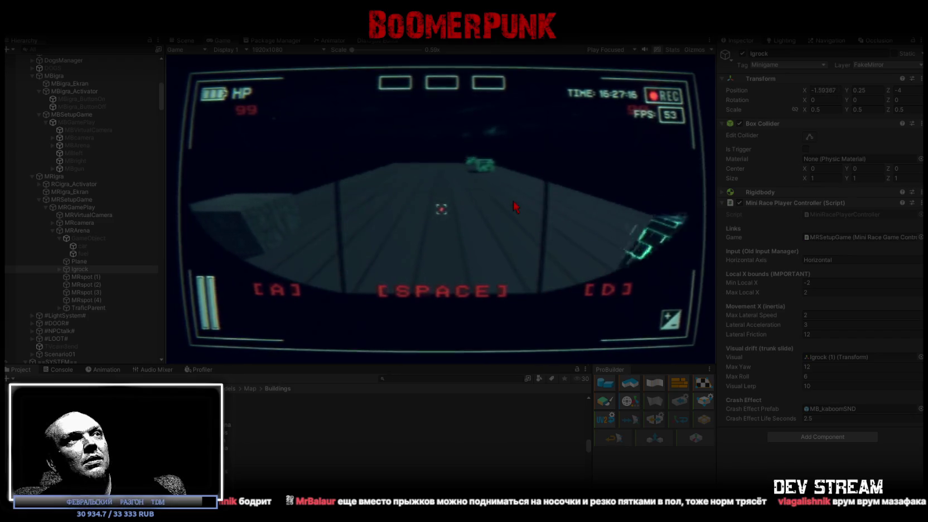
key("d")
key("d")
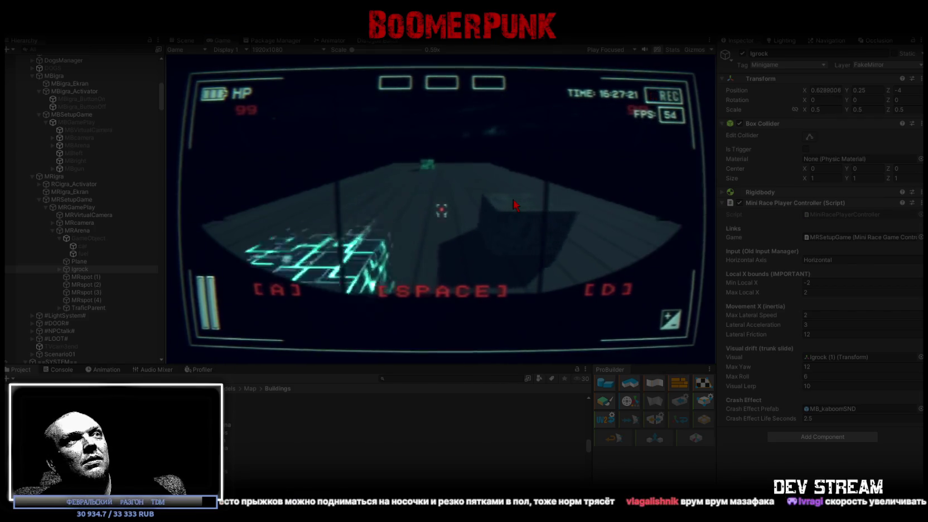
key("a")
key("a")
key("a")
key("d")
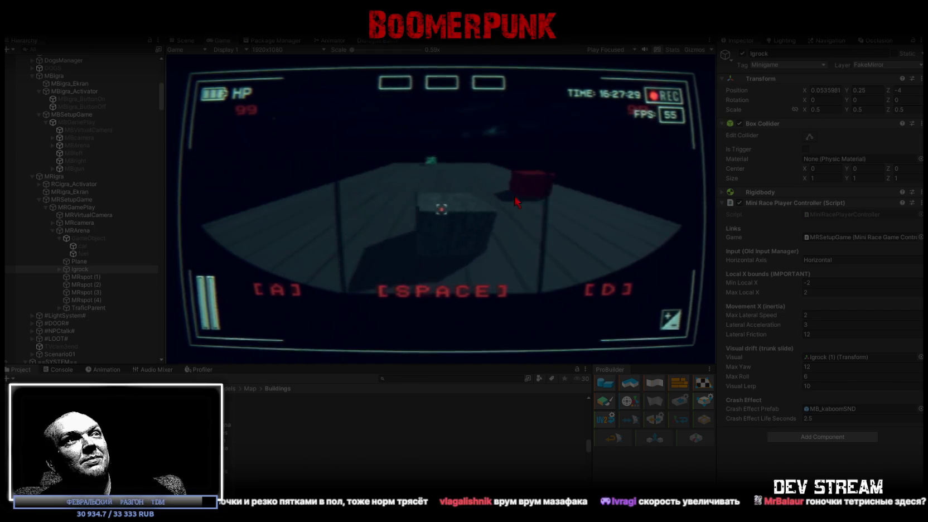
key("d")
key("a")
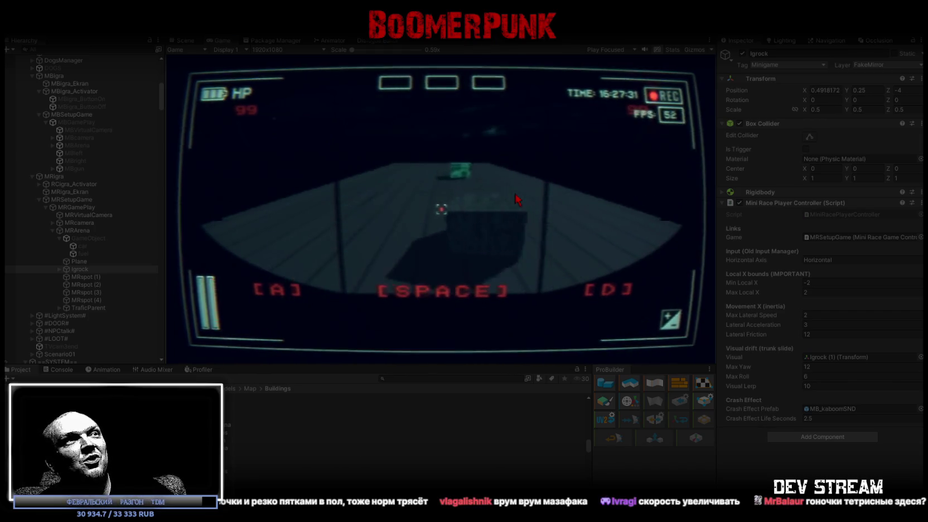
key("d")
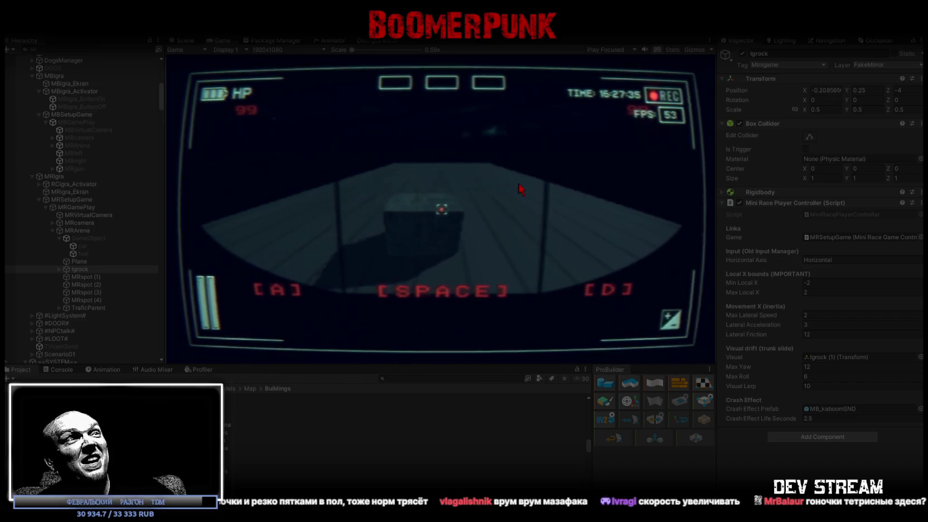
key("d")
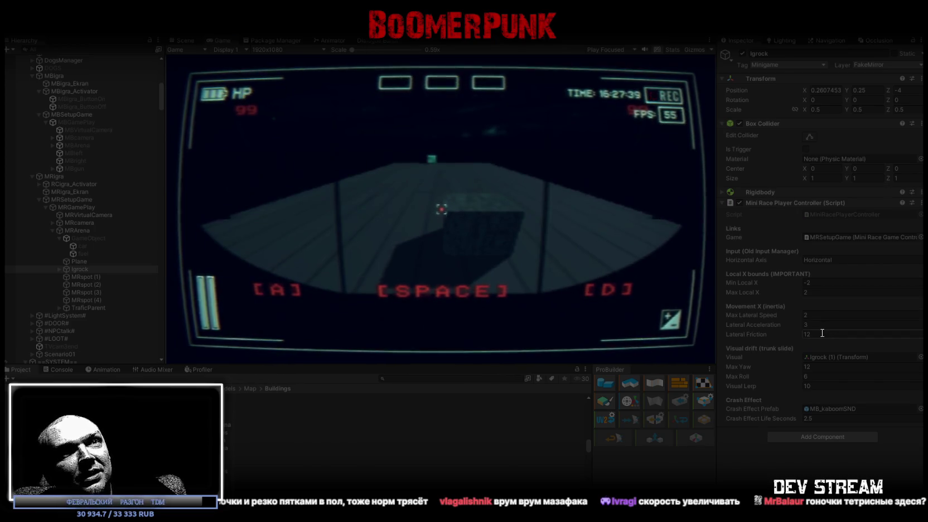
type("4")
key("Return")
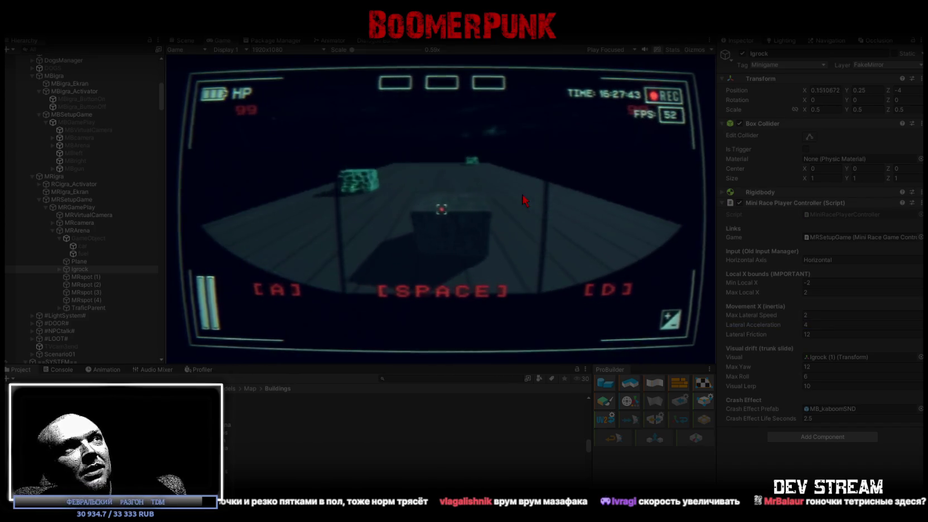
key("a")
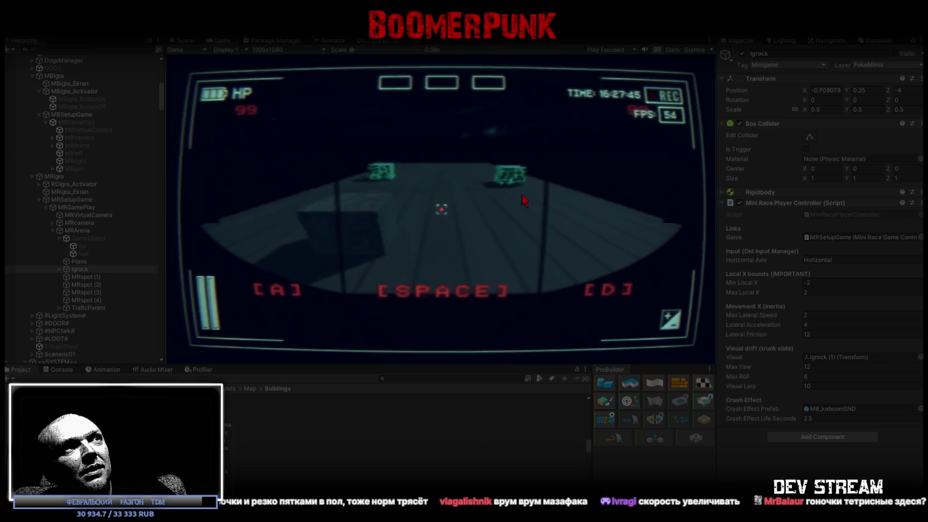
key("d")
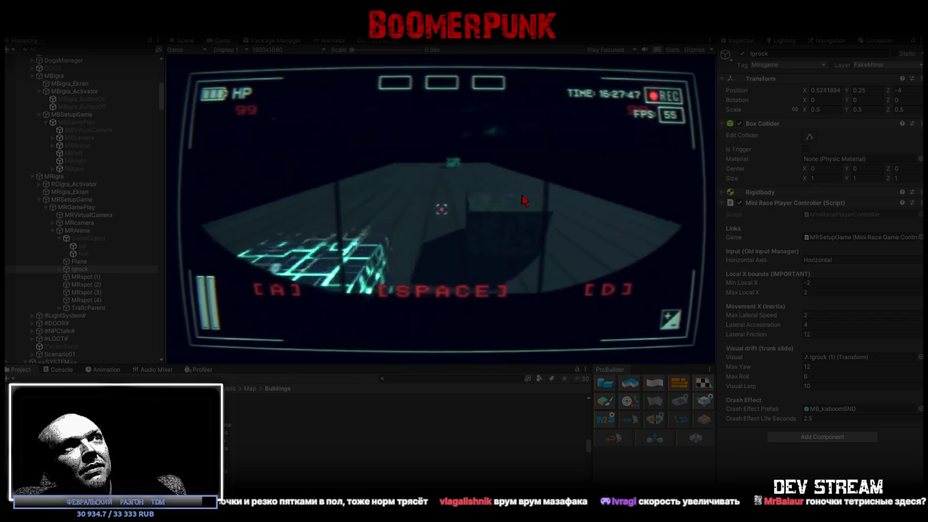
key("a")
key("d")
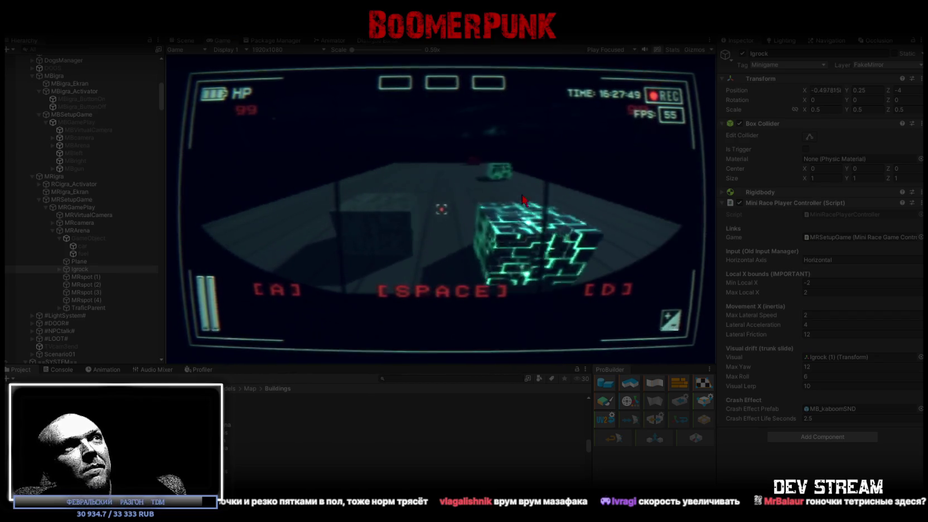
key("a")
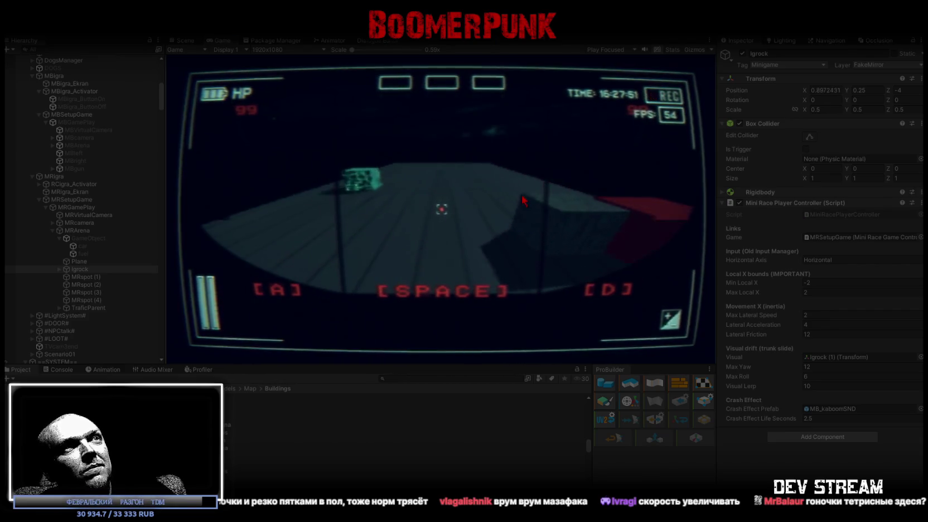
key("a")
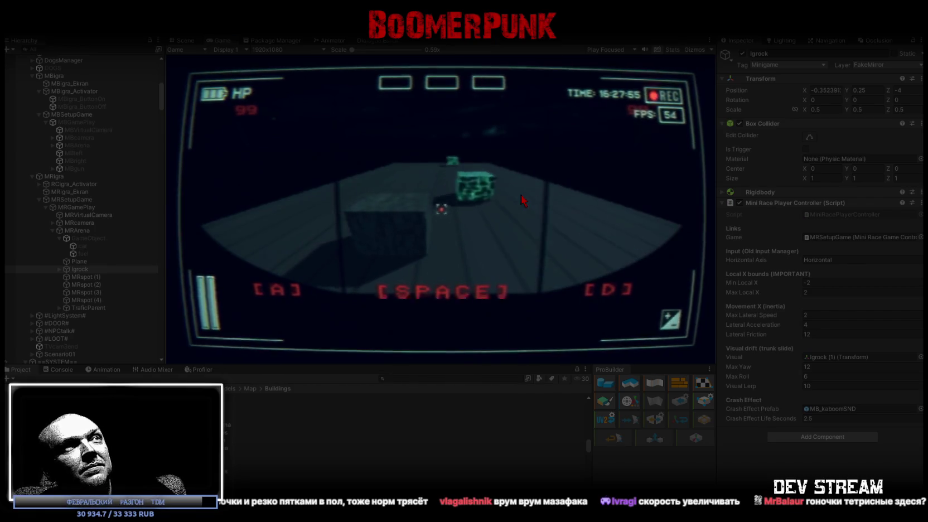
key("d")
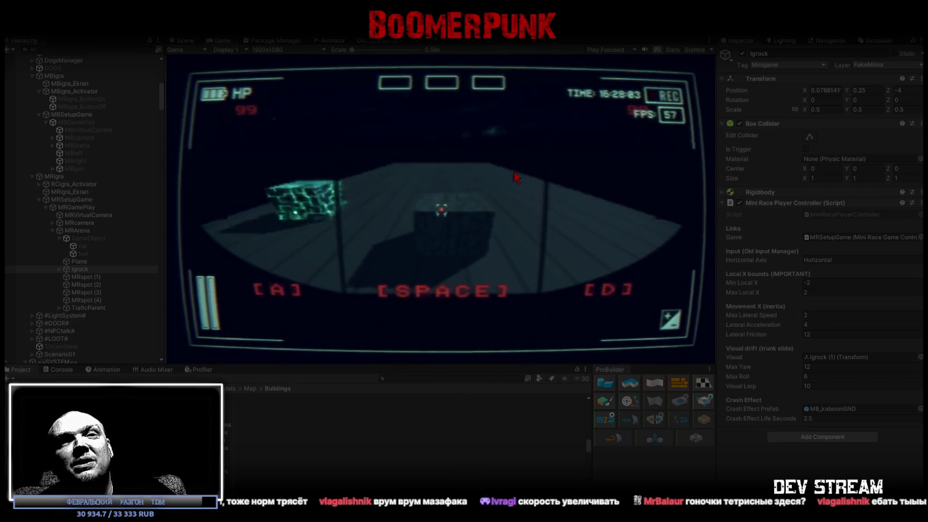
key("d")
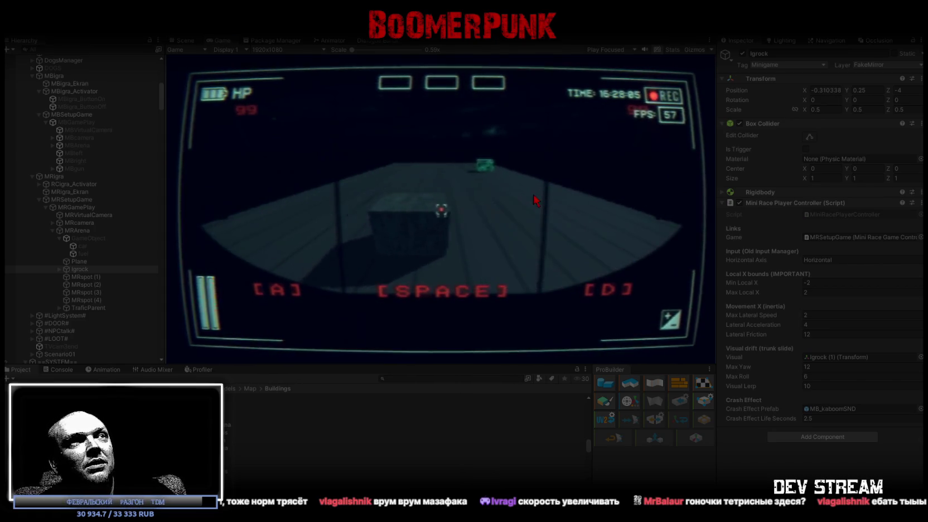
key("d")
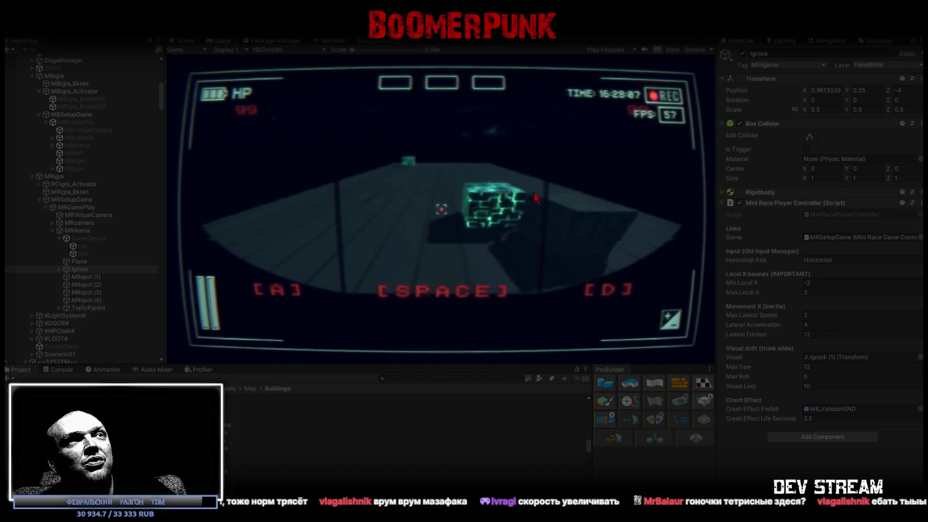
key("a")
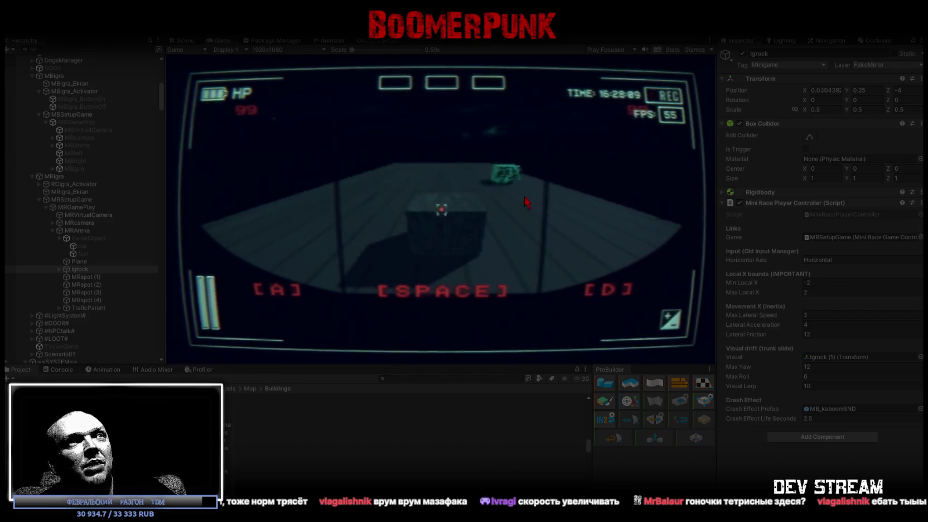
key("a")
key("d")
key("a")
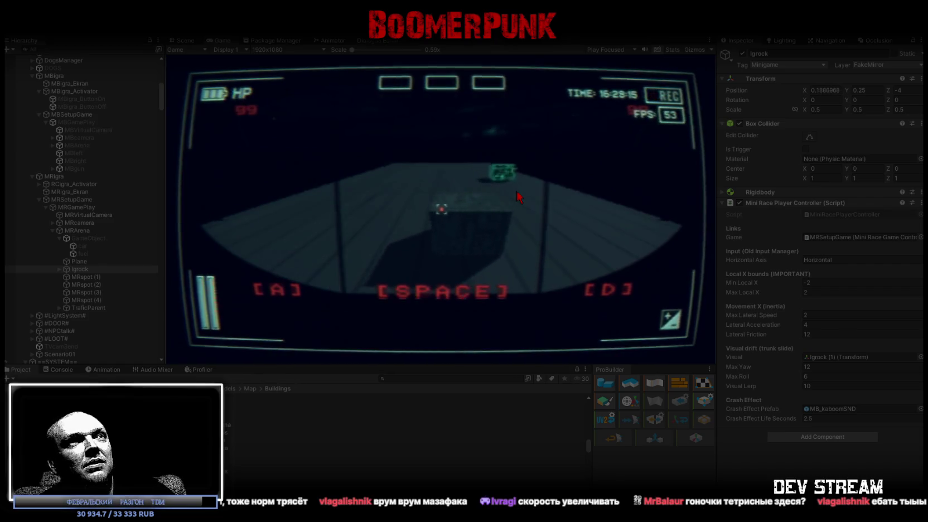
key("a")
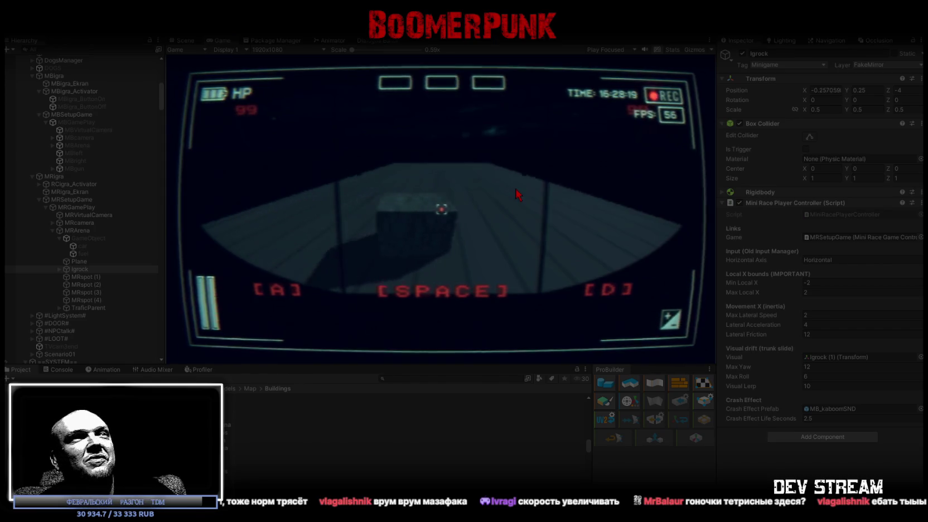
key("d")
key("a")
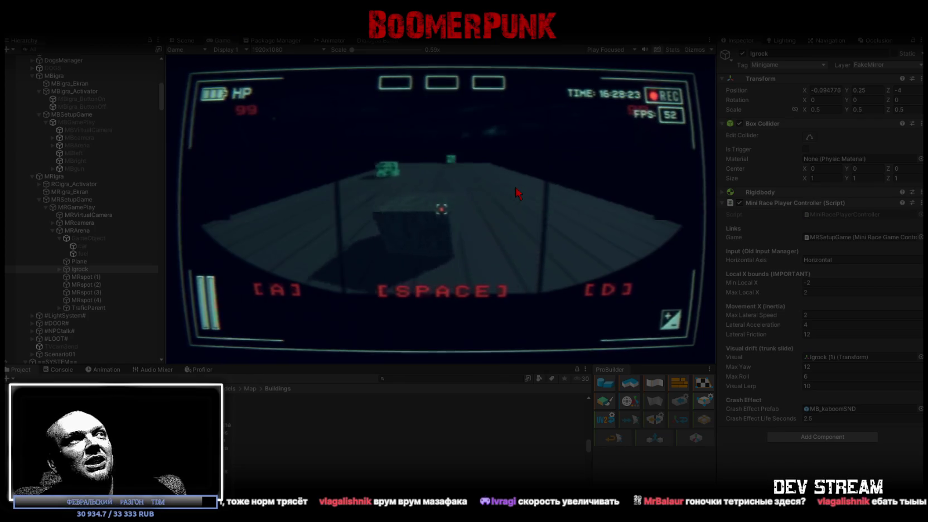
key("d")
key("a")
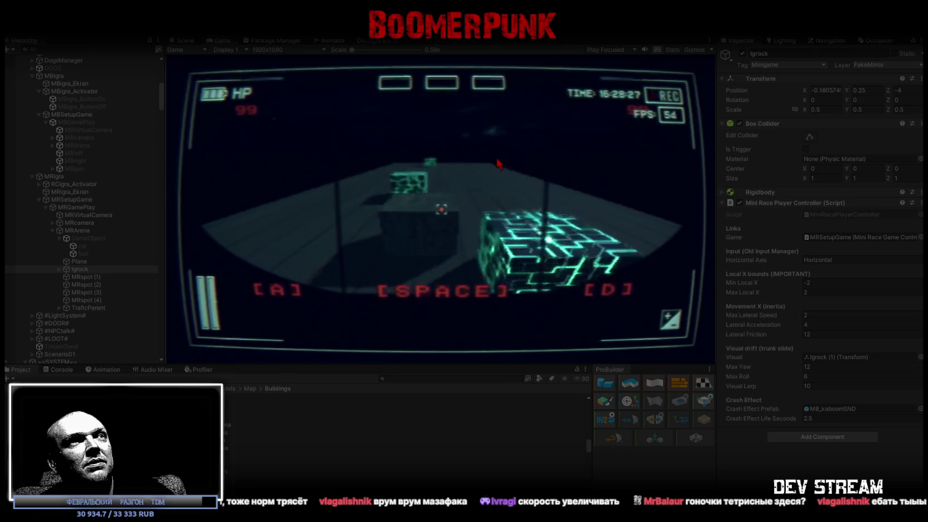
key("d")
key("a")
key("d")
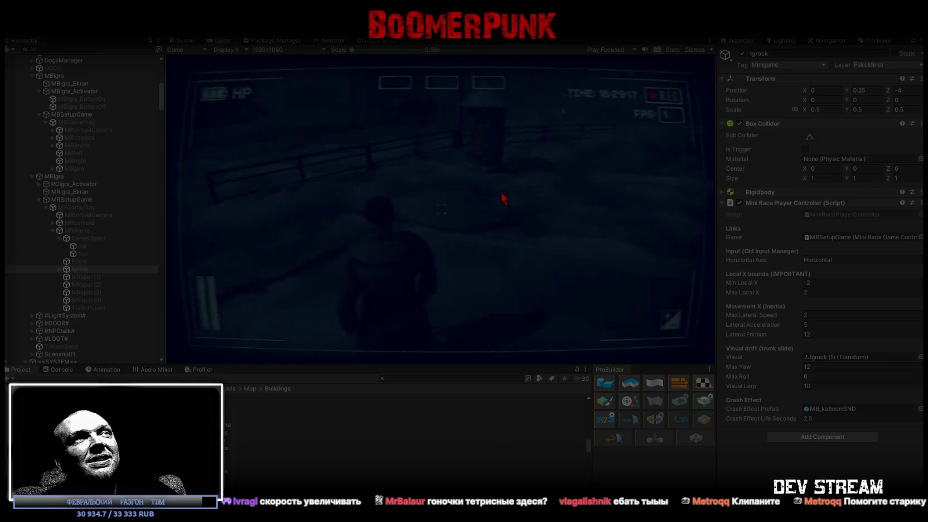
Step: Walk to the arcade machine, restart the mini-race with E, and steer right
key("w")
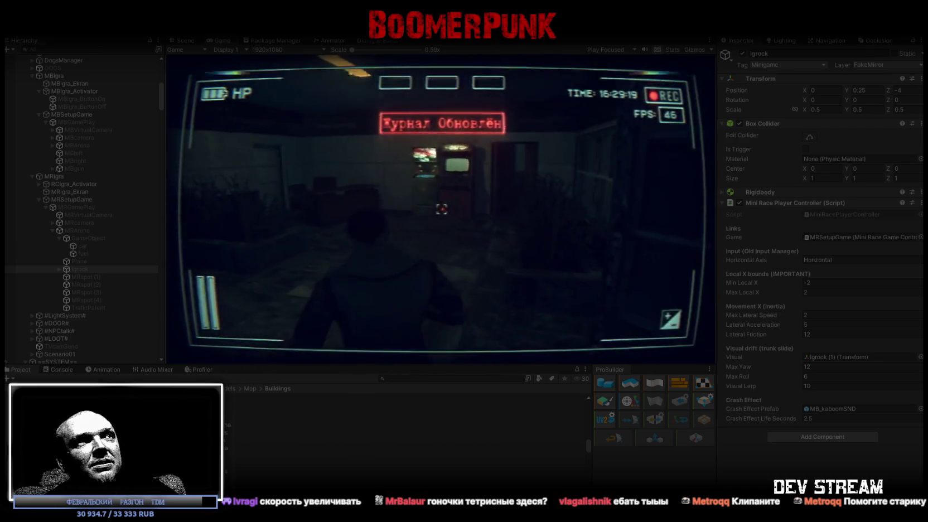
key("e")
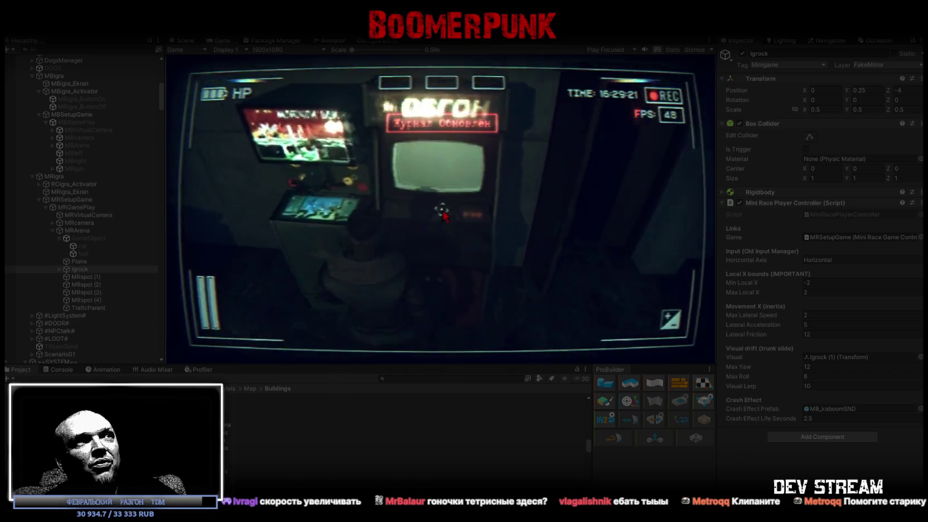
key("d")
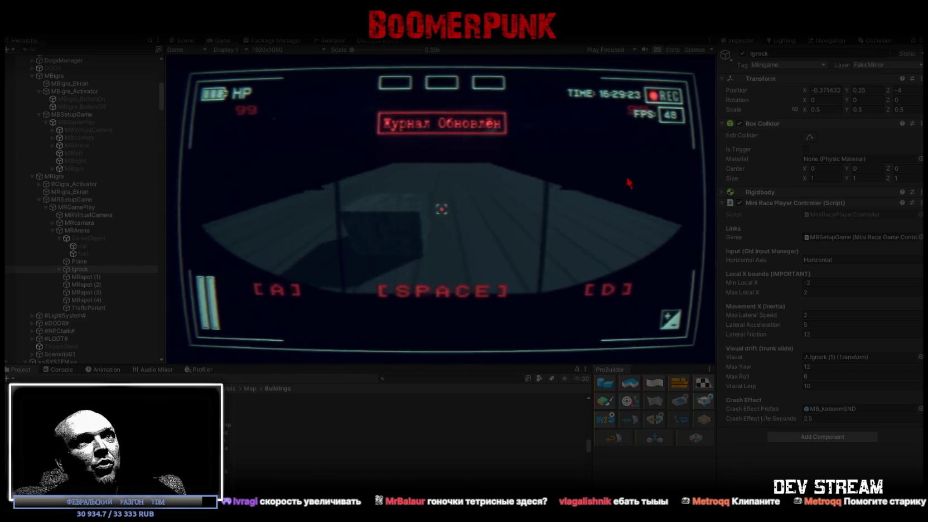
Step: Set Max Lateral Speed to 3 and enter 4 for Lateral Acceleration
key("a")
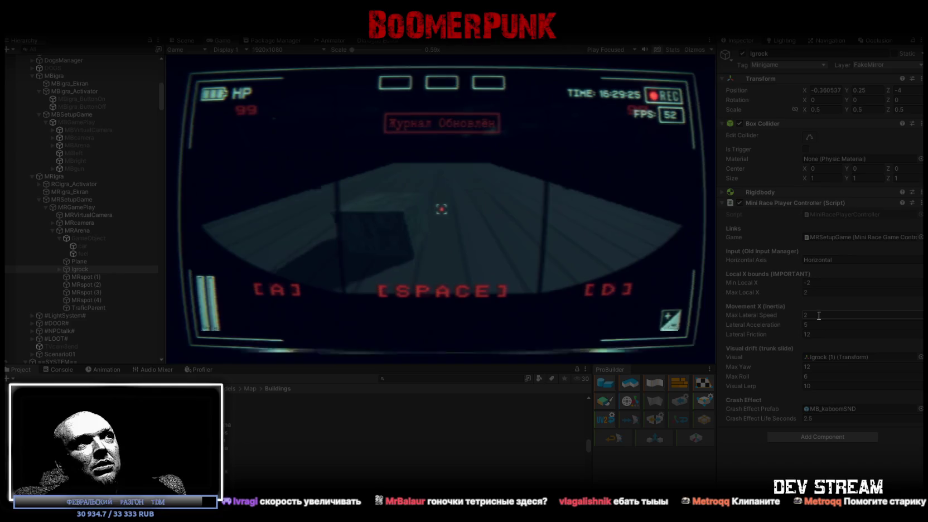
type("3")
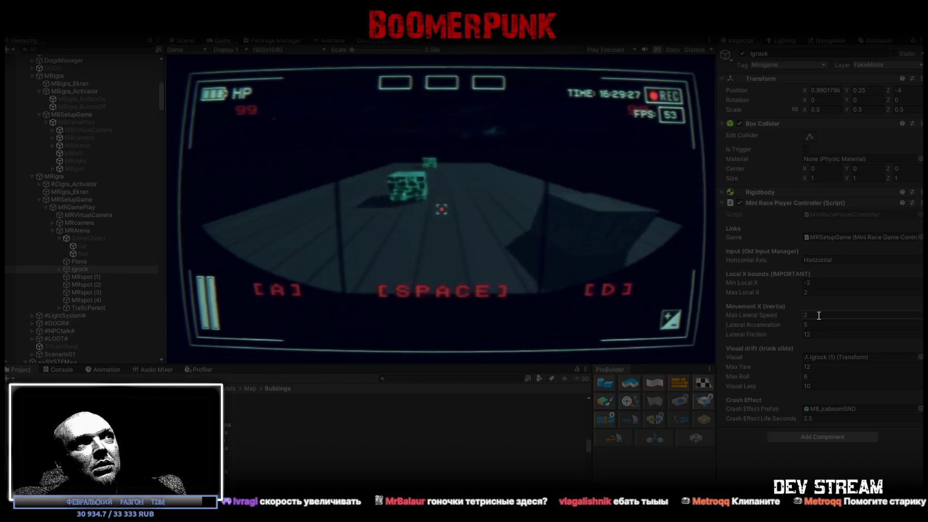
left_click(817, 324)
type("4")
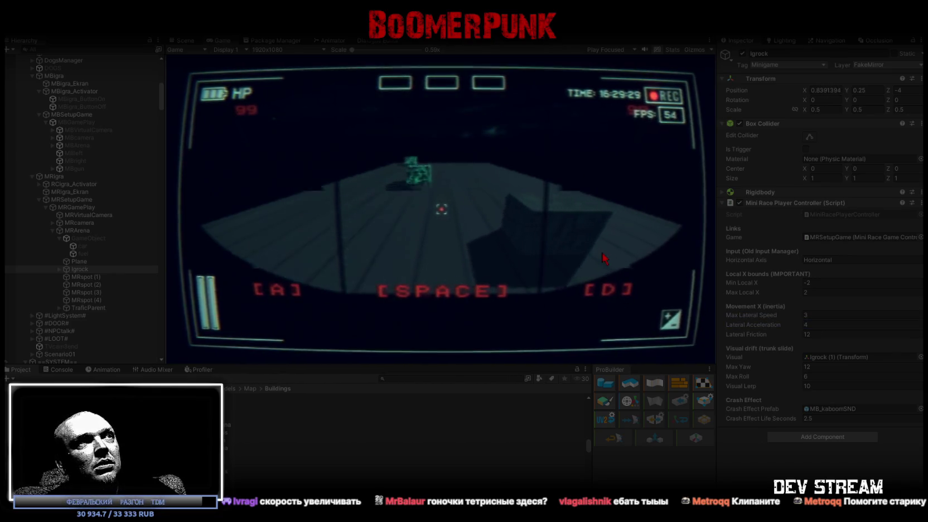
left_click(600, 252)
Step: Test-steer the car hard left and right, committing the Lateral Acceleration edit
key("a")
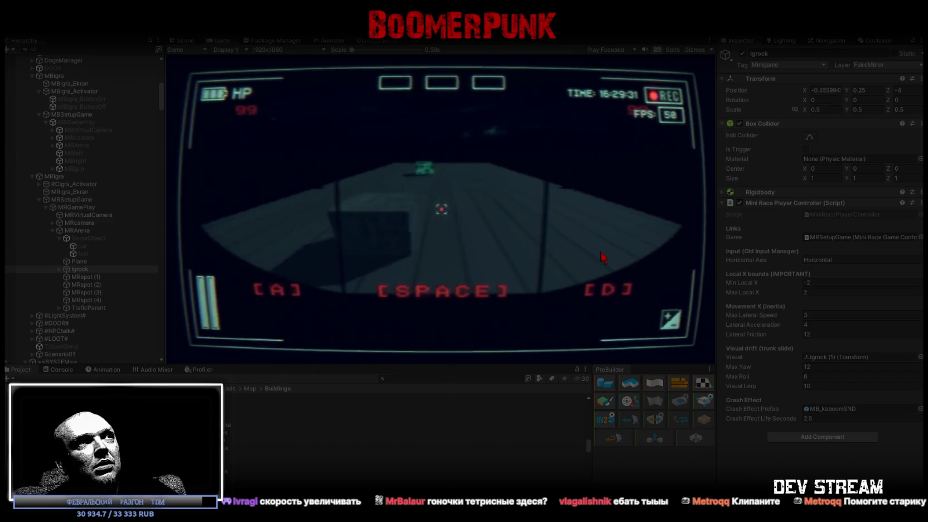
key("d")
key("a")
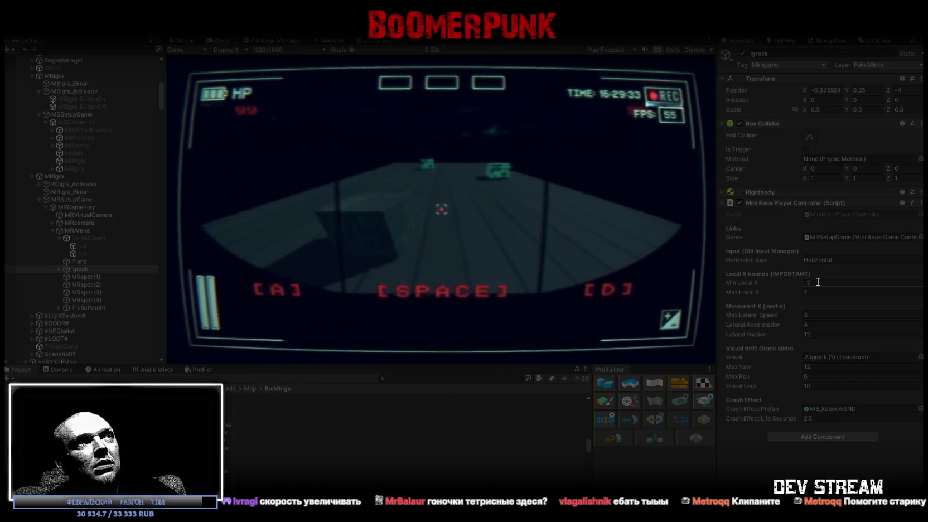
key("d")
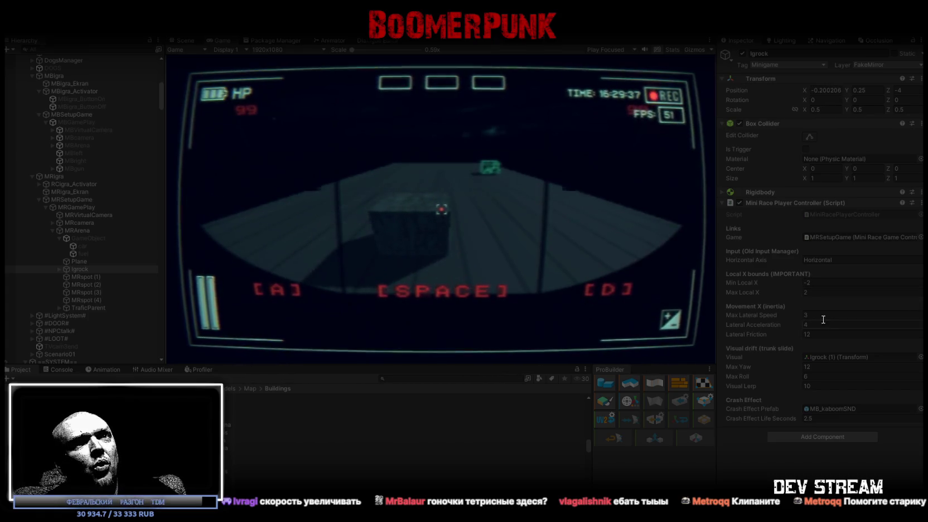
type("5")
left_click(589, 259)
key("d")
key("a")
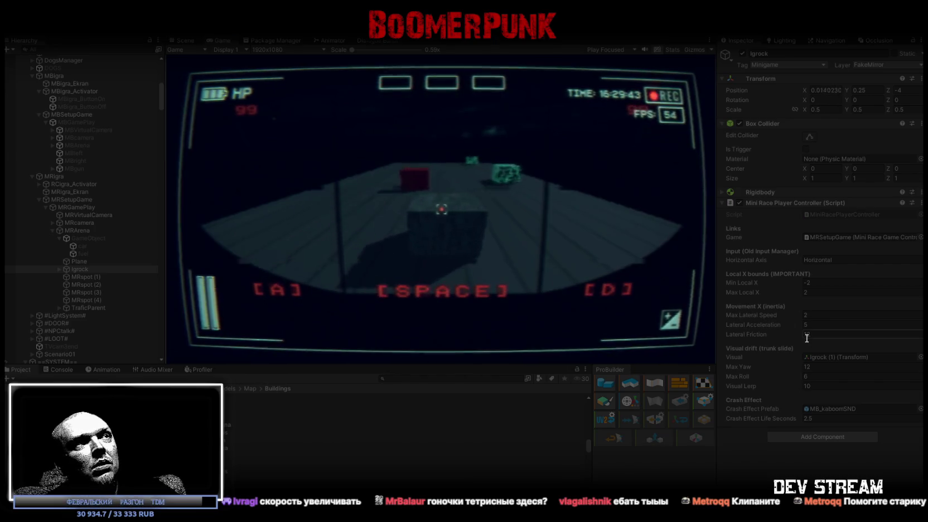
Step: Re-enter Lateral Friction as 12 and nudge the car left and right to test
type("12")
key("Return")
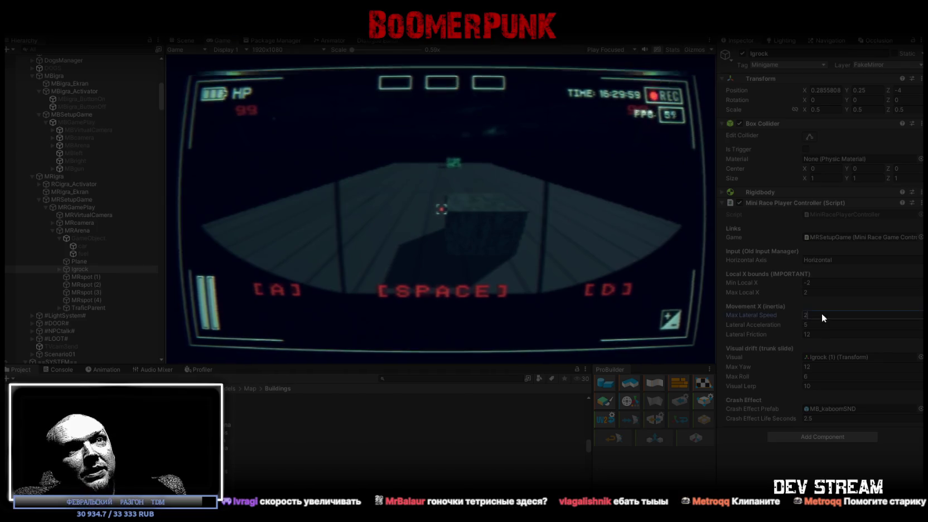
type("3")
key("a")
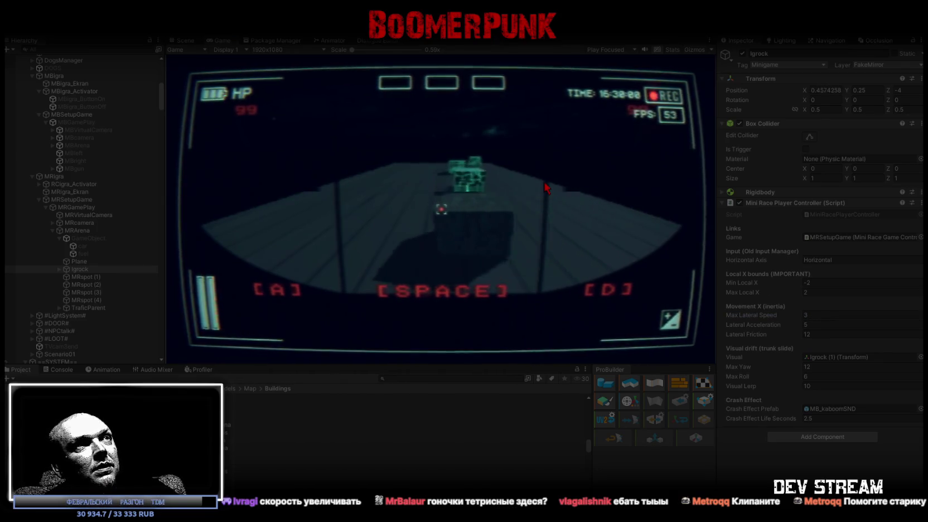
key("d")
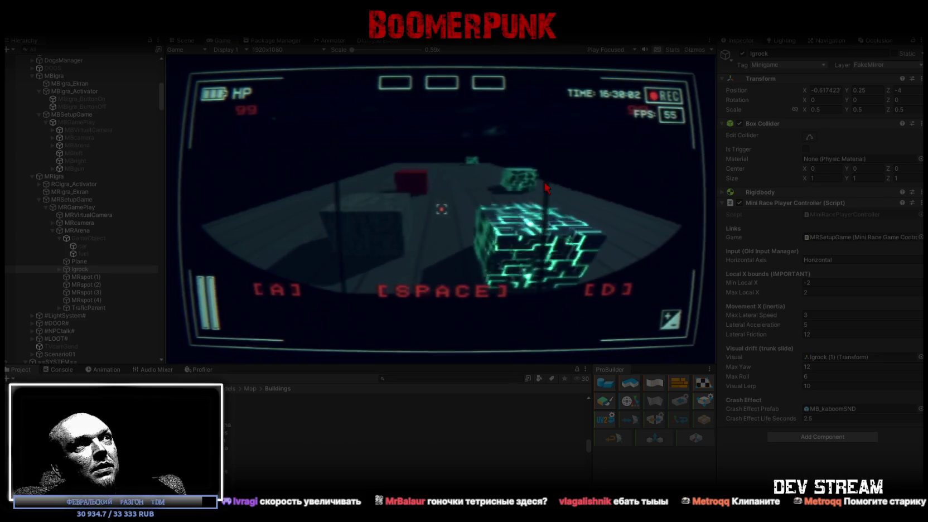
key("a")
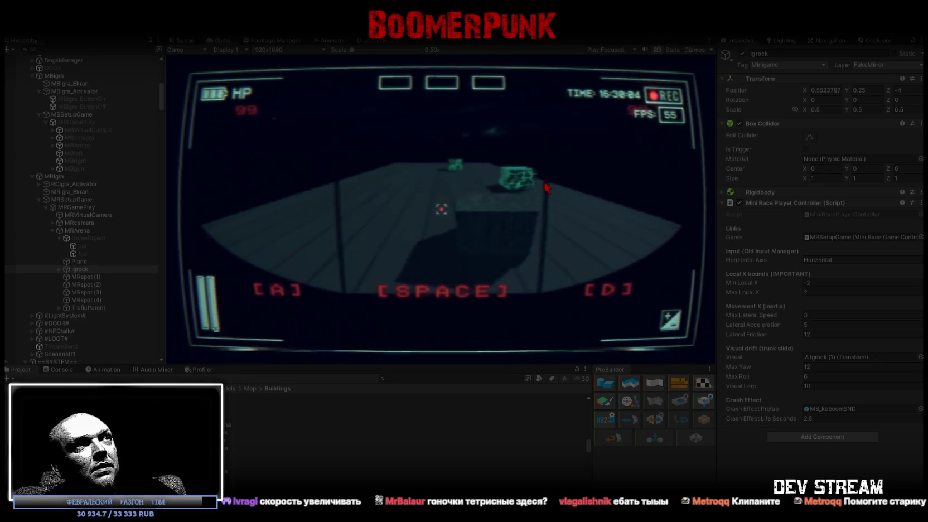
key("d")
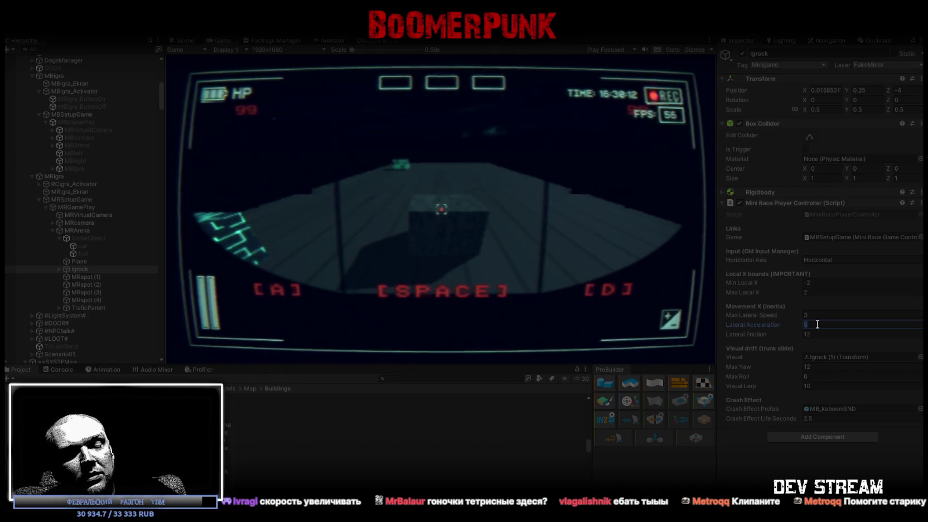
type("10")
Step: With Max Lateral Speed at 2, weave the car left and right through the running race
left_click(497, 221)
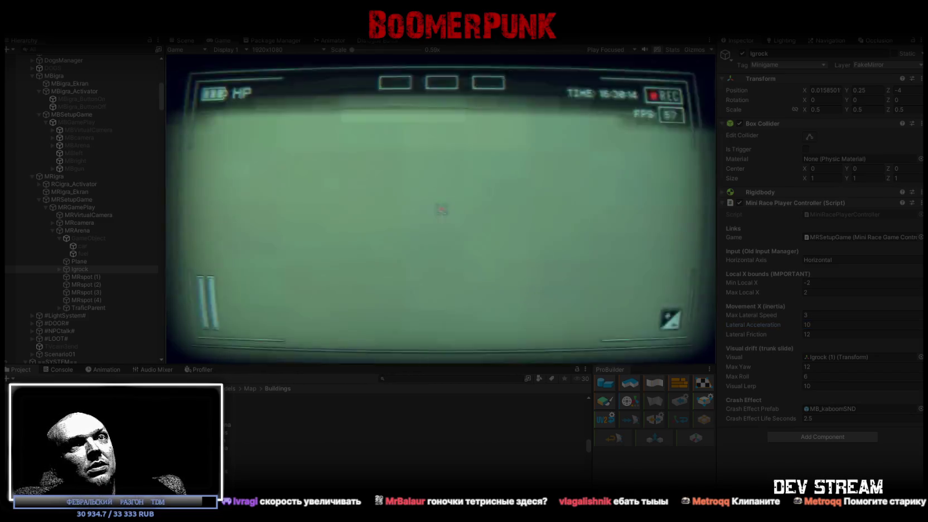
key("a")
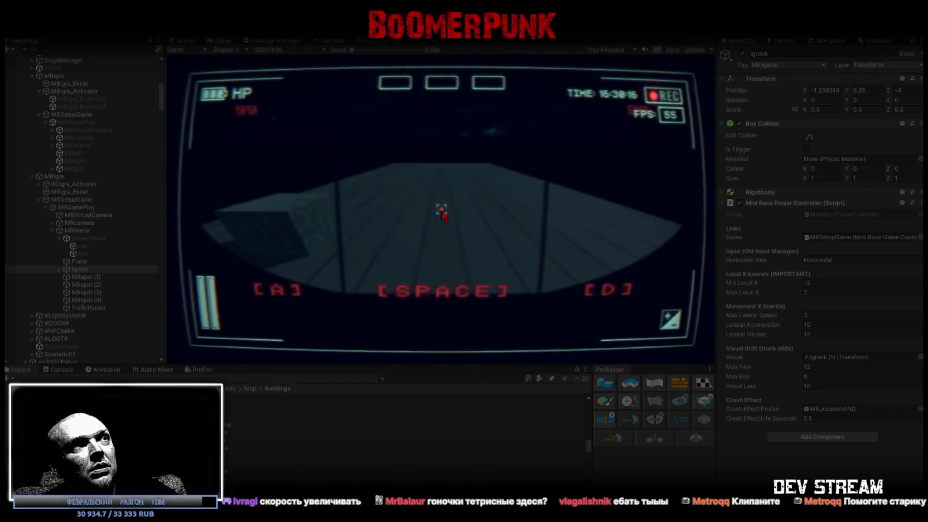
key("d")
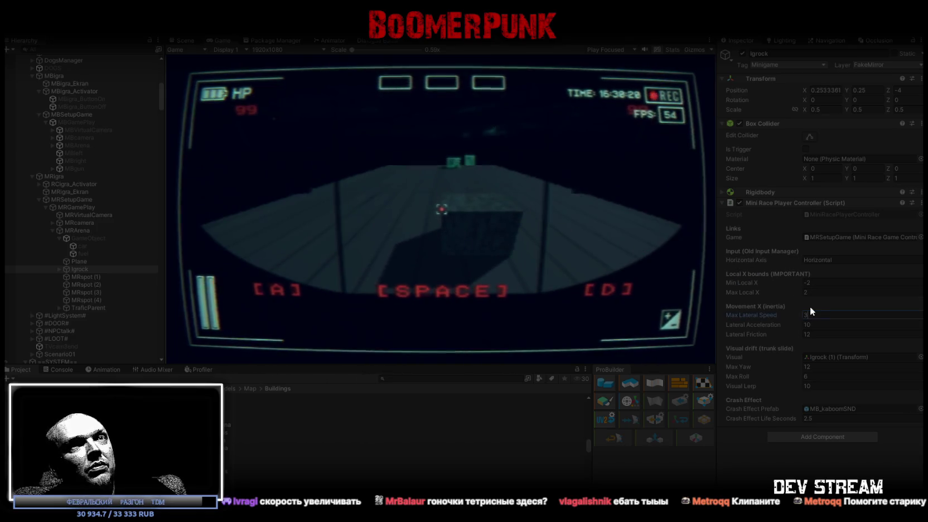
type("2")
key("a")
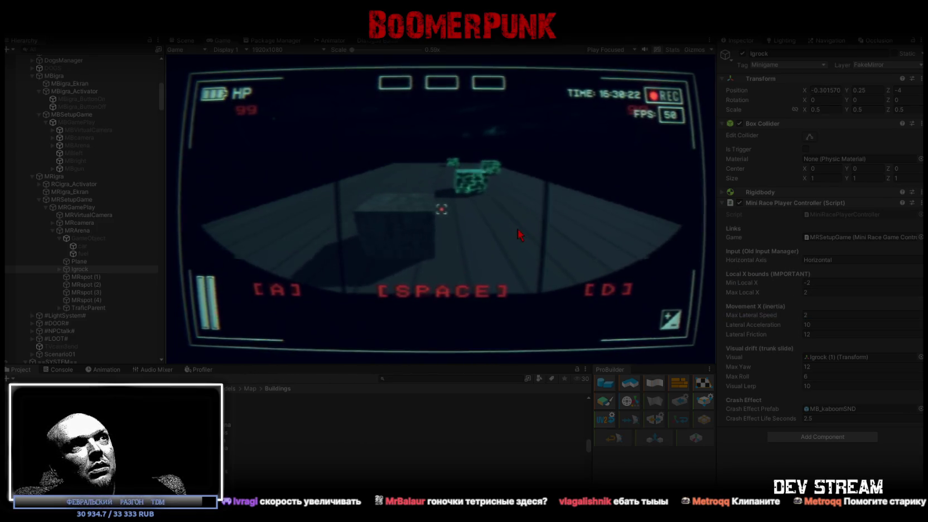
key("a")
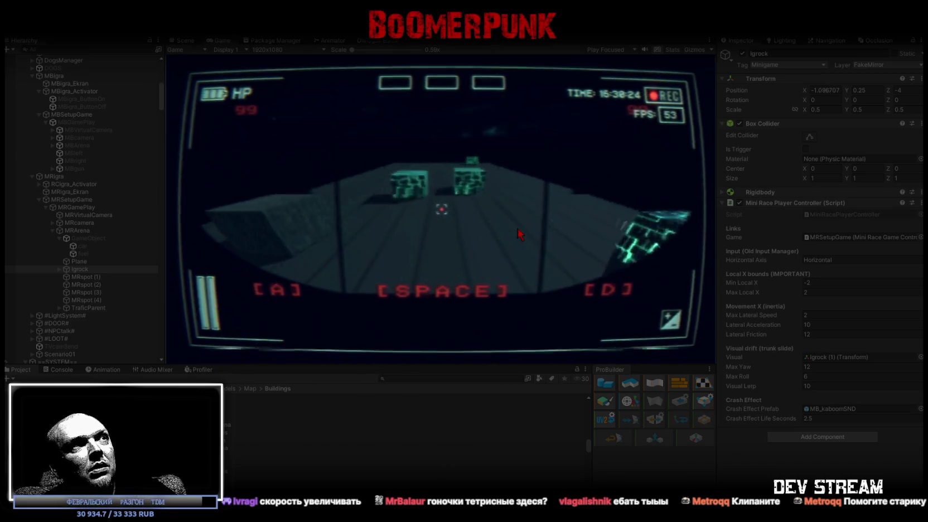
key("d")
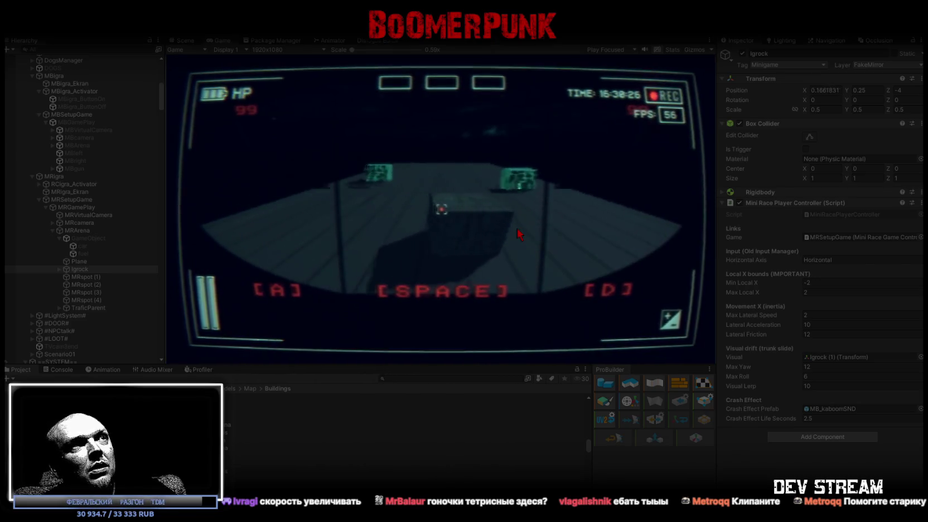
key("a")
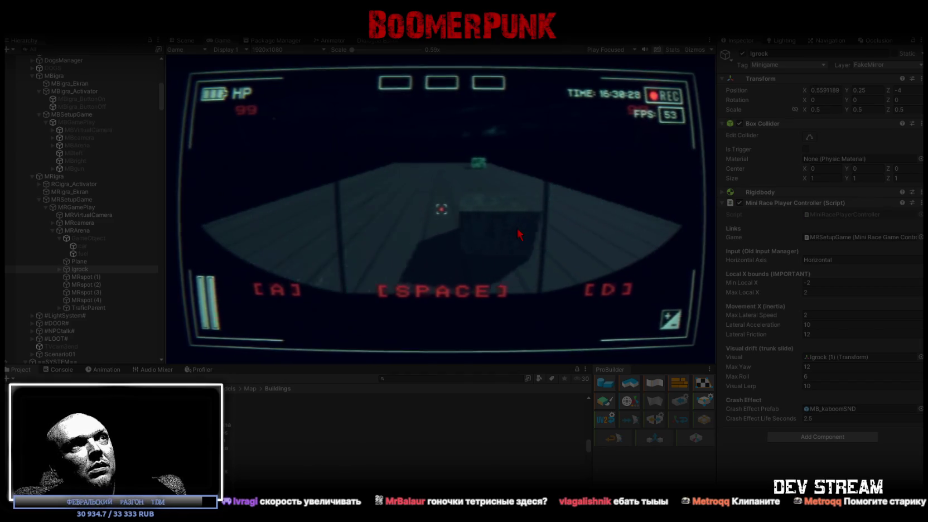
key("d")
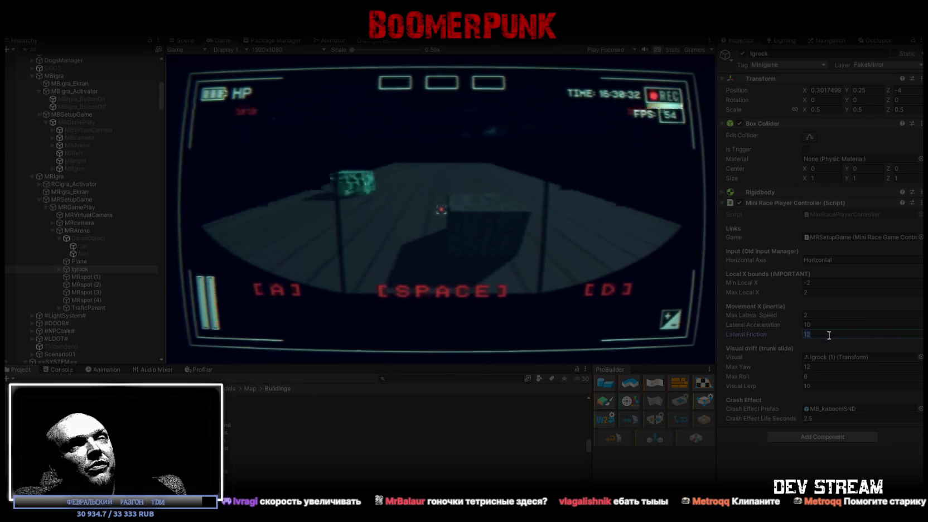
type("50")
type("125")
Step: Steer the car with A/D, set Lateral Friction to 25, and keep steering to test
left_click(561, 226)
key("a")
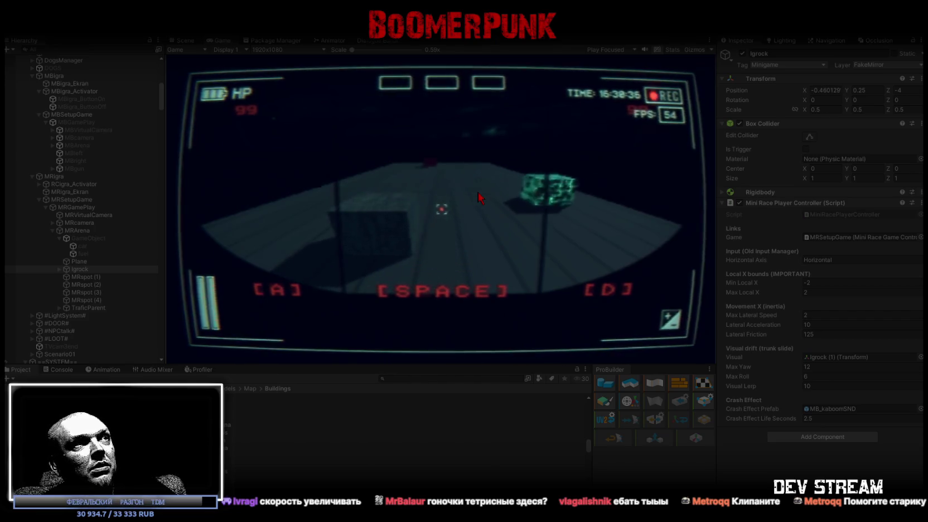
key("d")
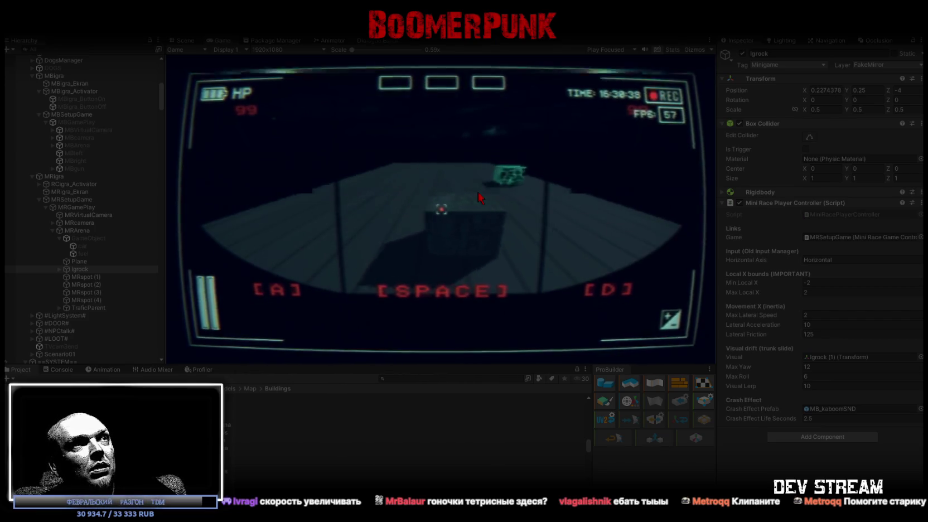
key("a")
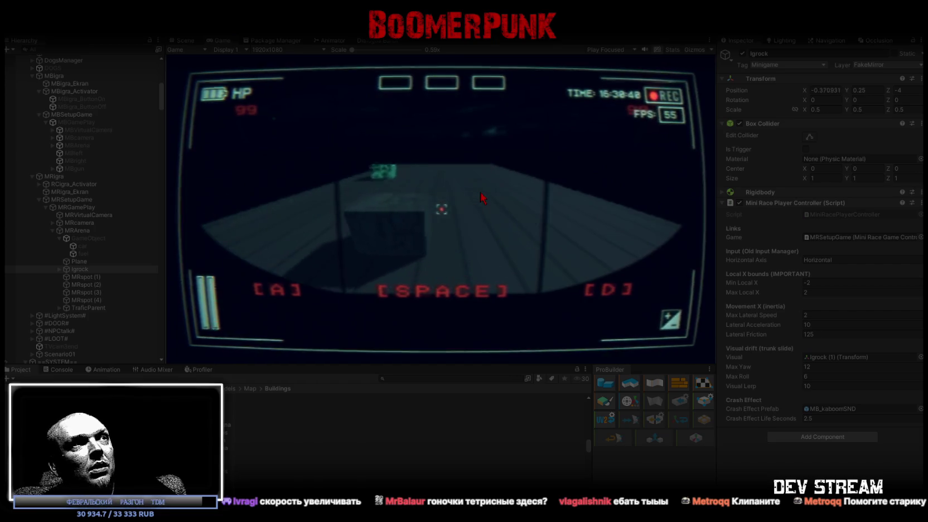
type("2")
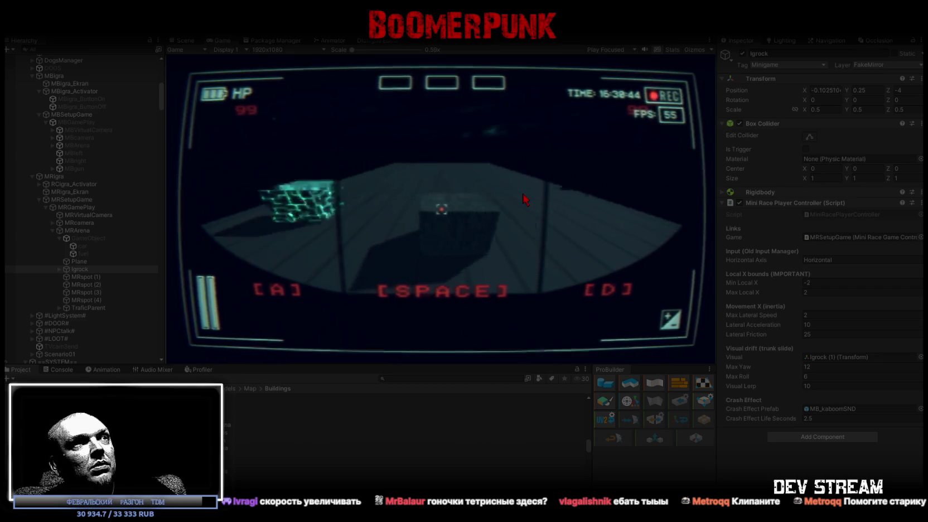
type("d")
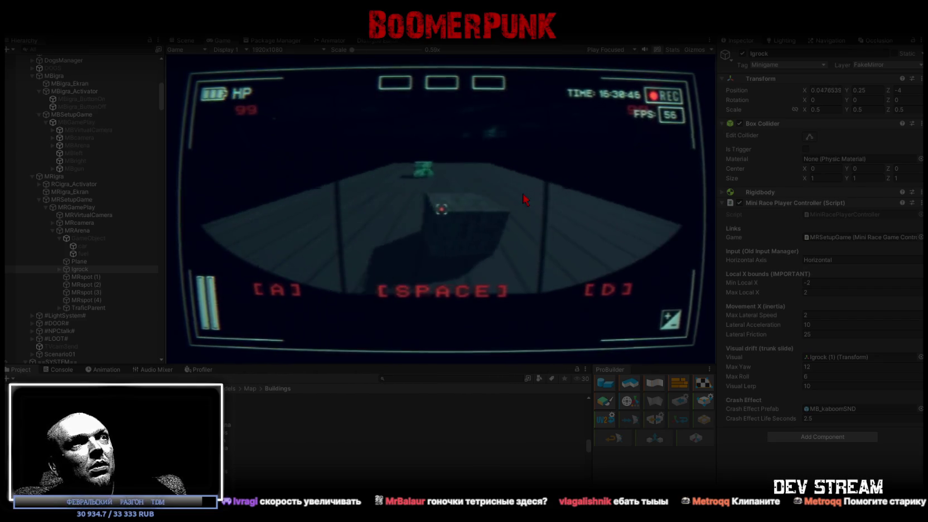
type("a")
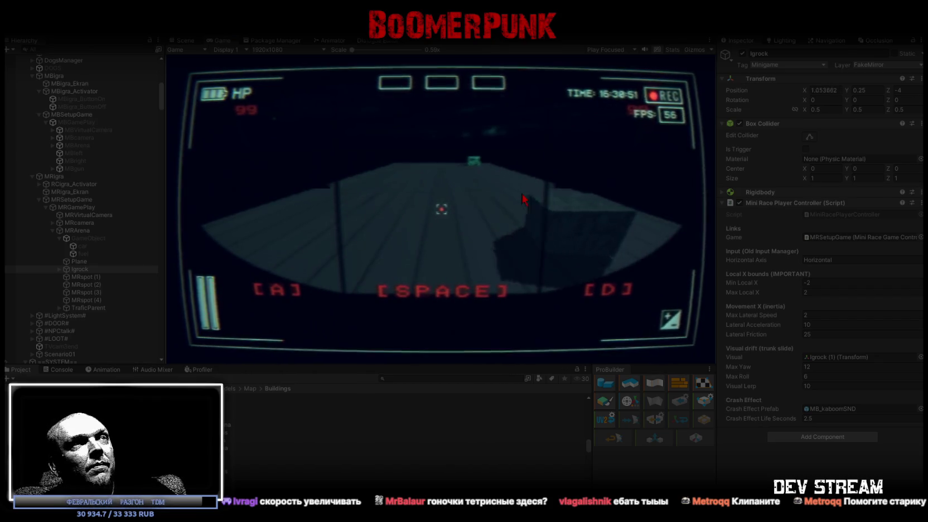
type("a")
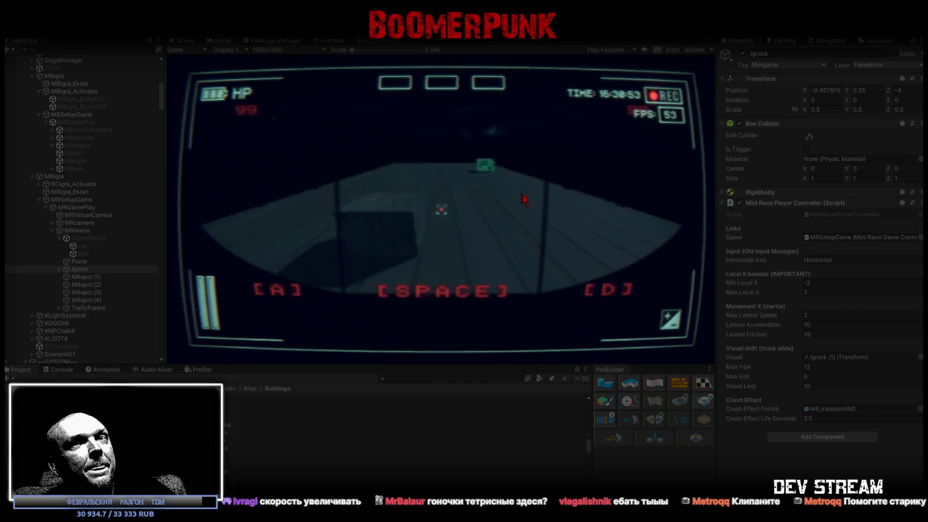
type("d")
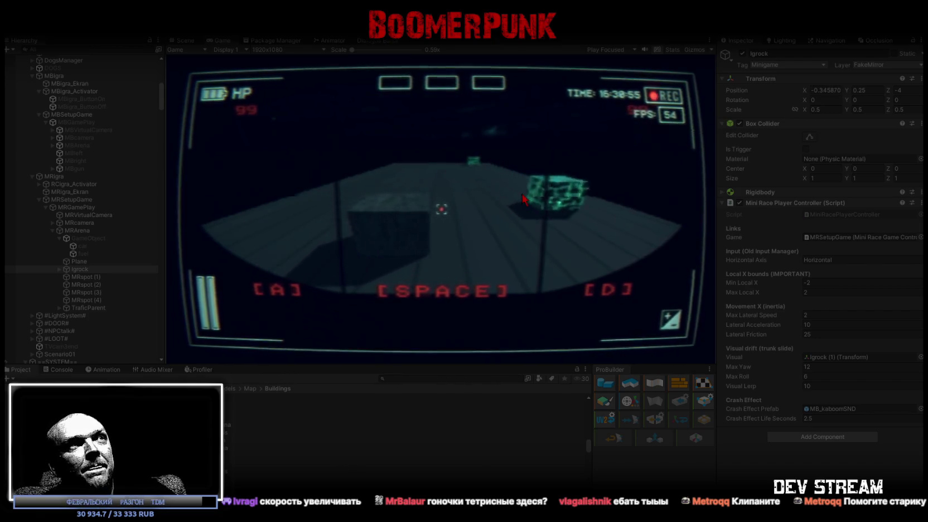
type("d")
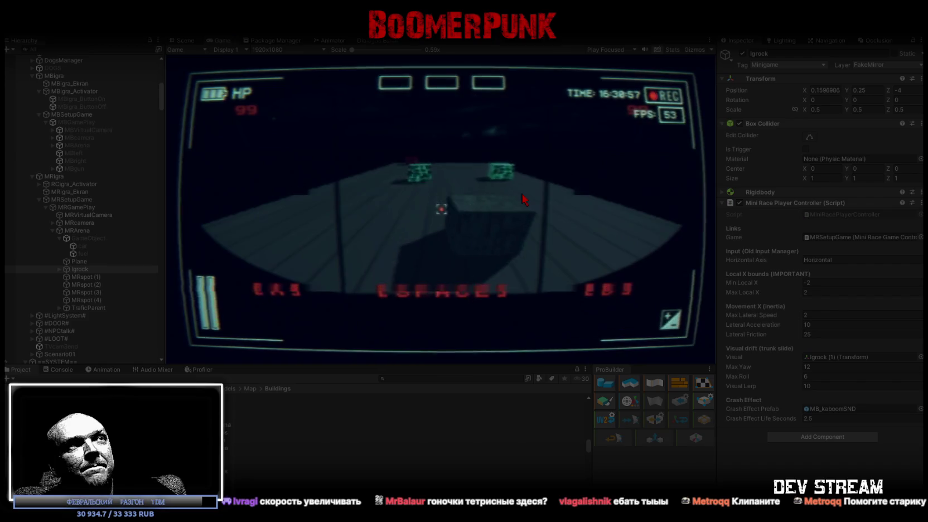
type("a")
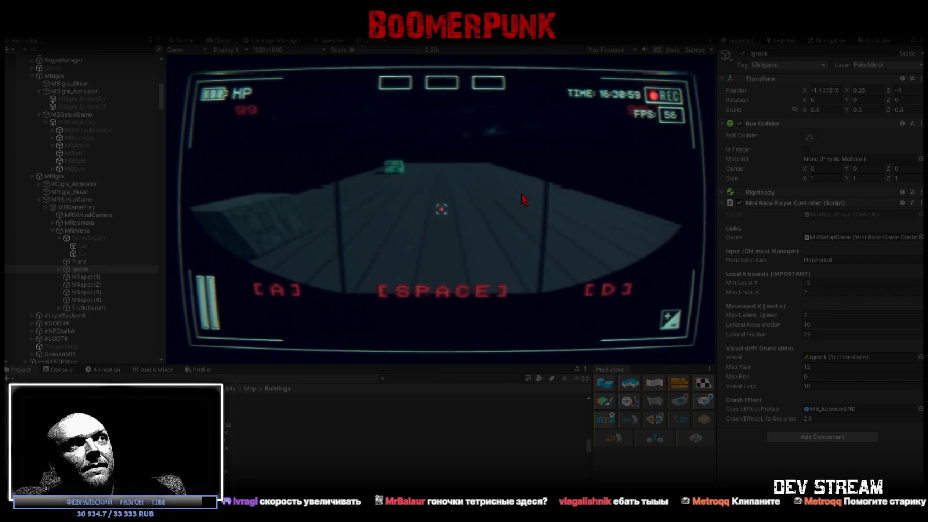
type("d")
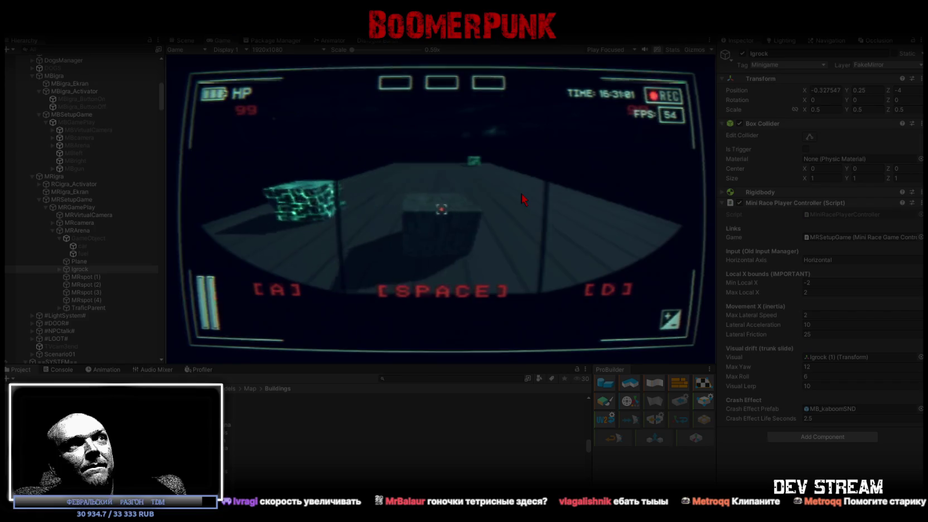
type("a")
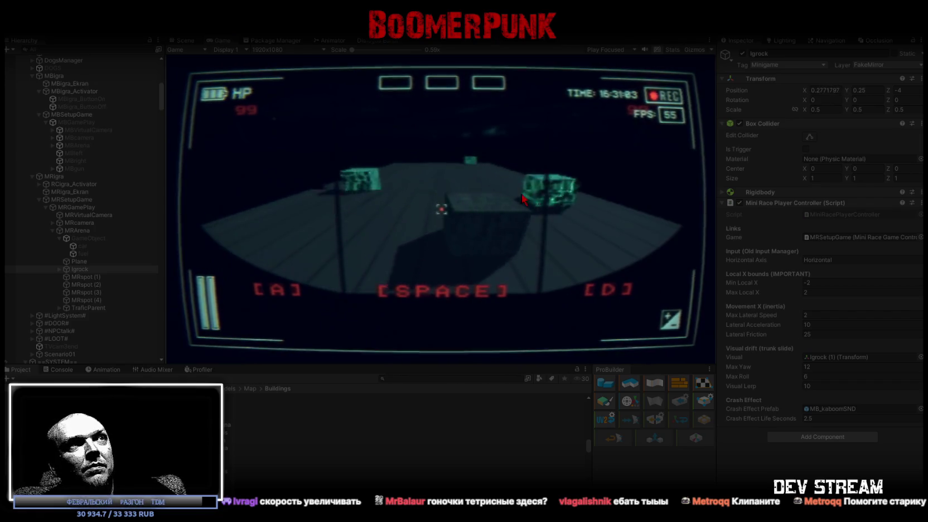
type("a")
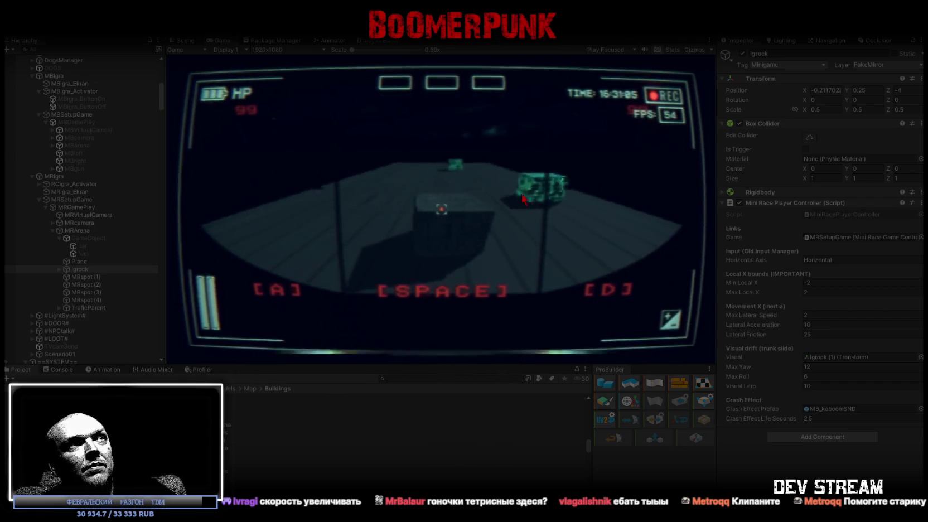
type("d")
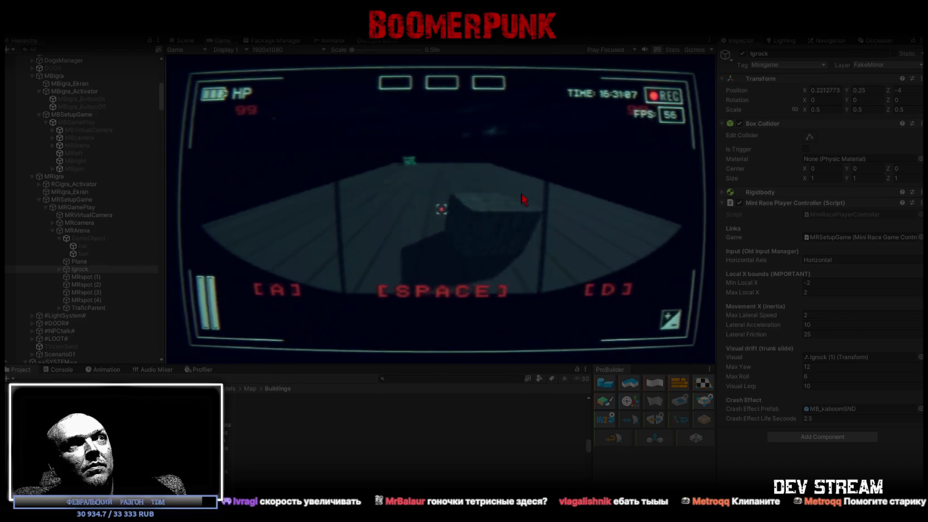
type("a")
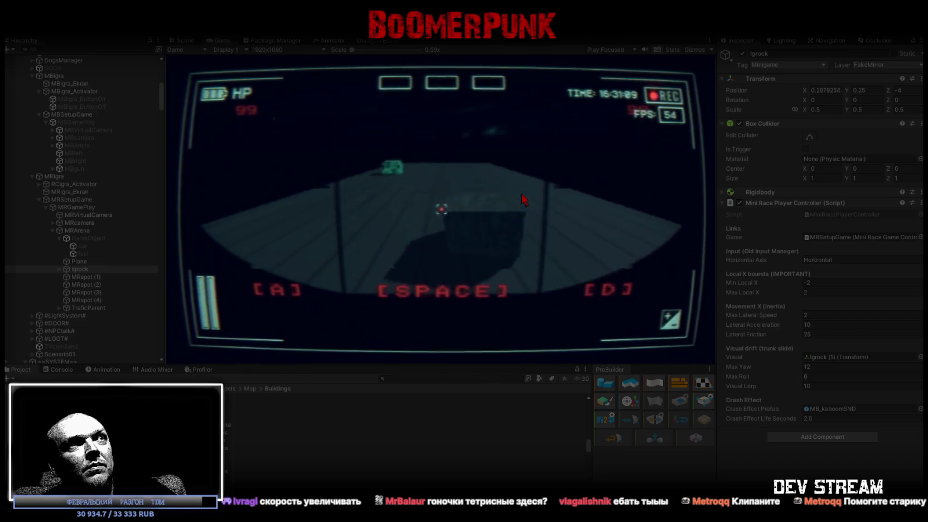
type("d")
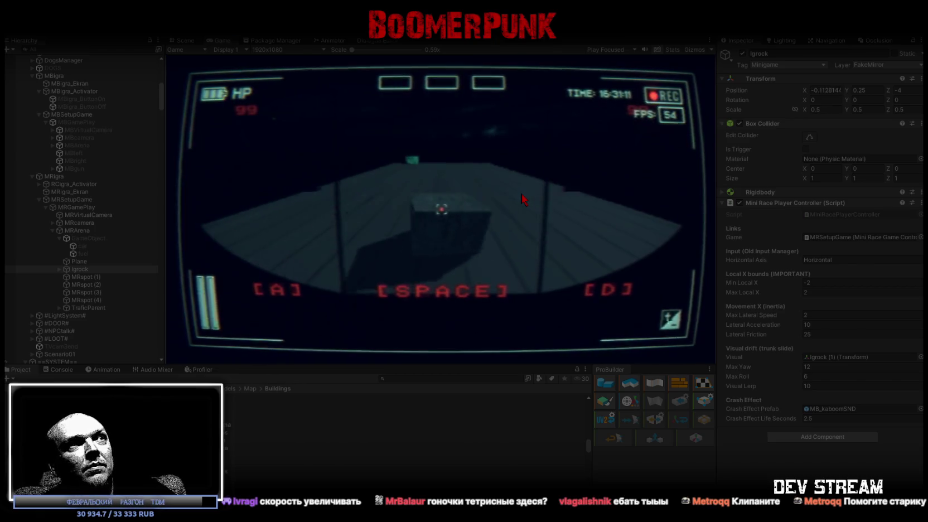
type("a")
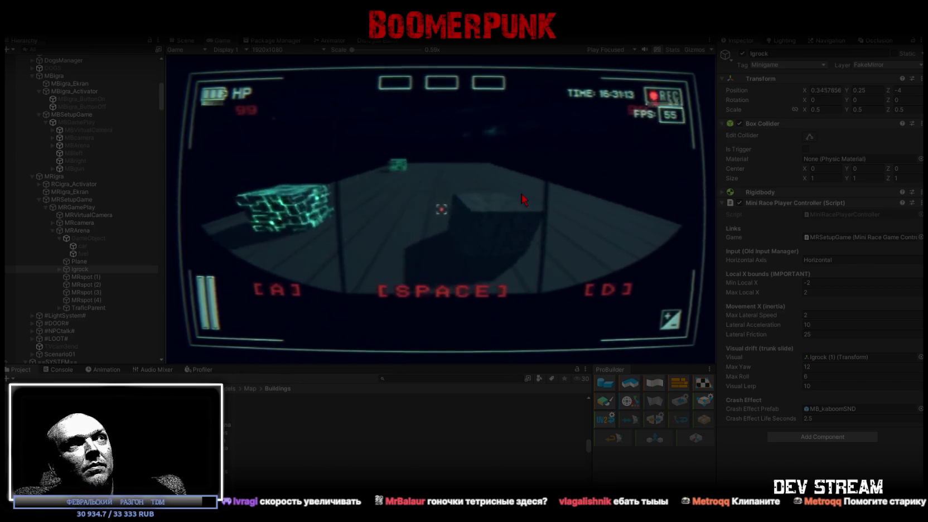
type("d")
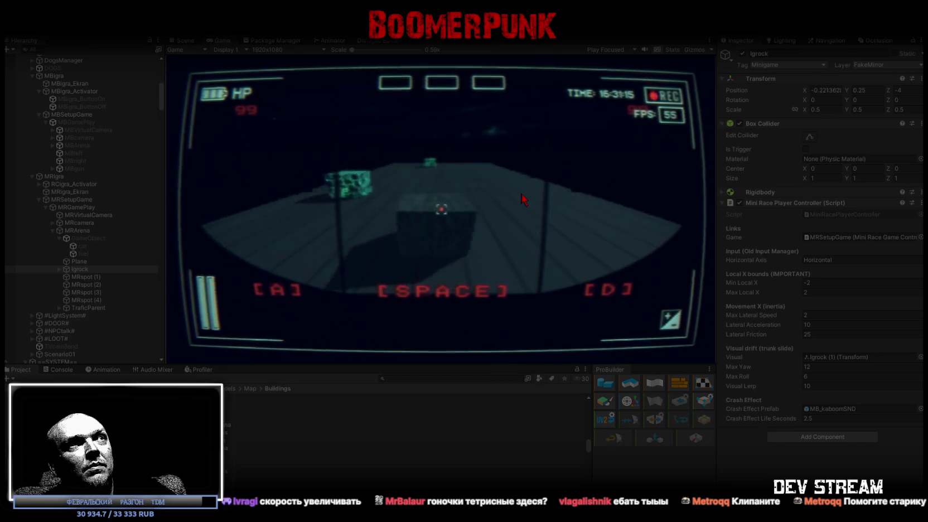
type("a")
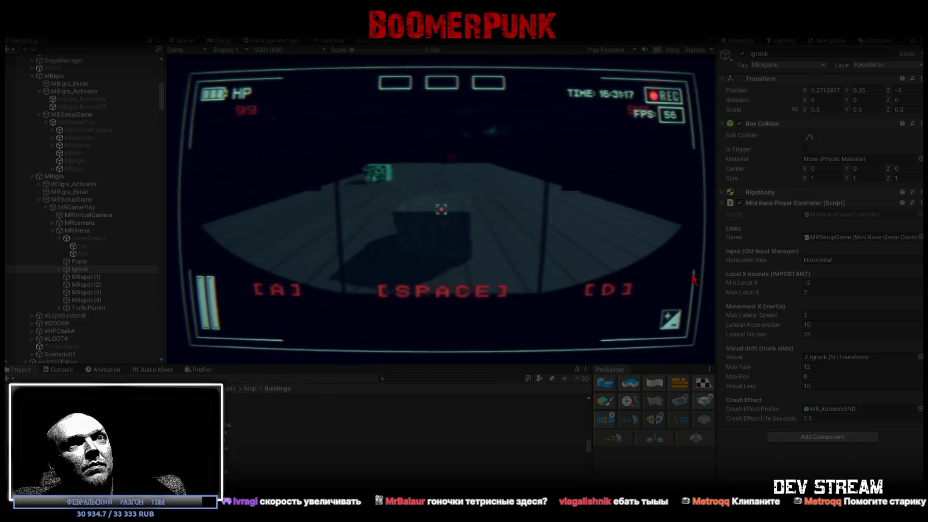
Step: Set Max Lateral Speed 2, Lateral Acceleration 6 and Lateral Friction 12 on the player controller
left_click(823, 315)
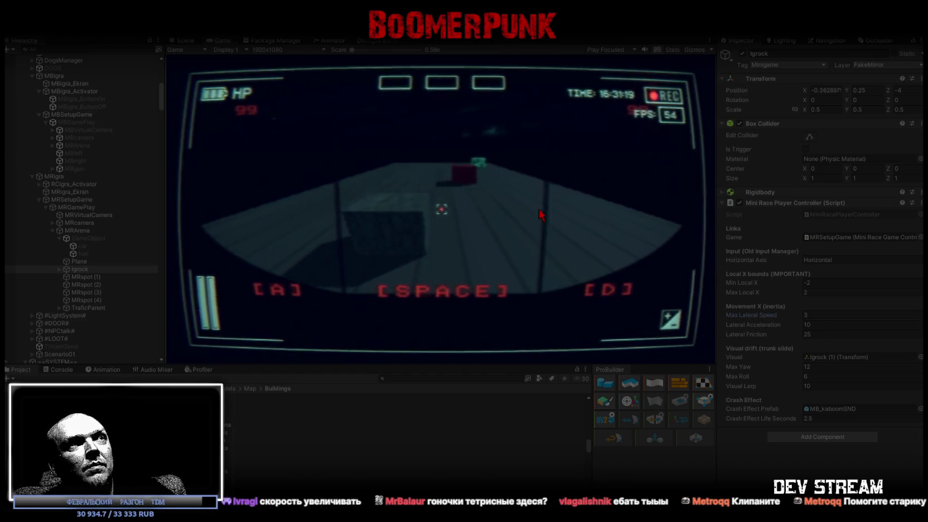
key("a")
key("d")
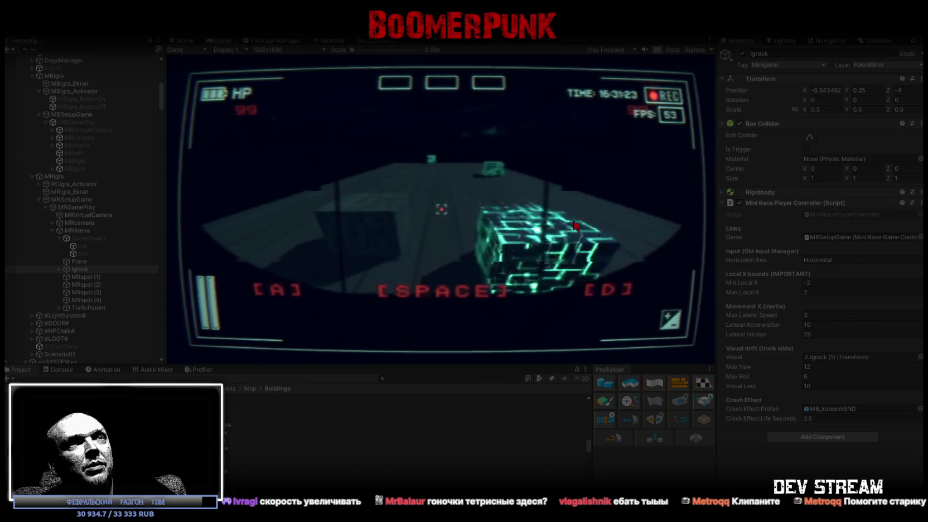
left_click(839, 315)
type("2")
left_click(559, 241)
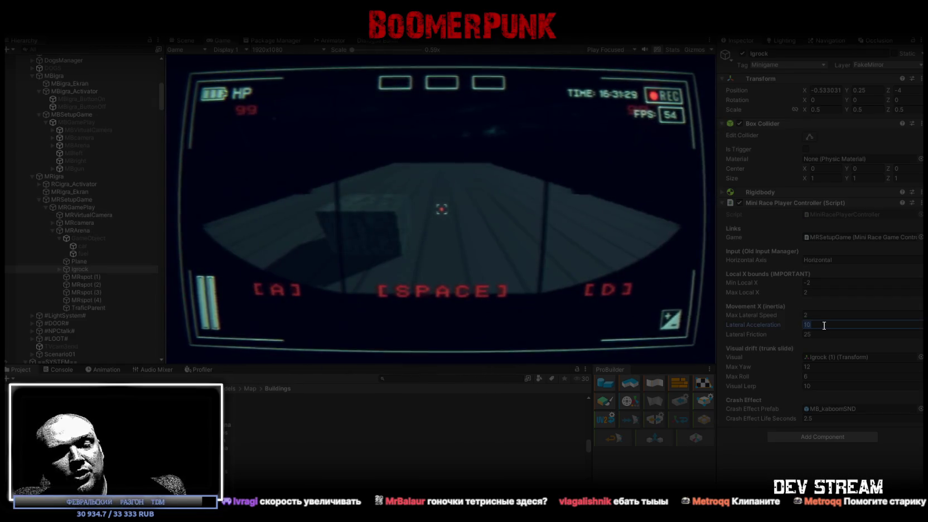
type("12")
left_click(491, 170)
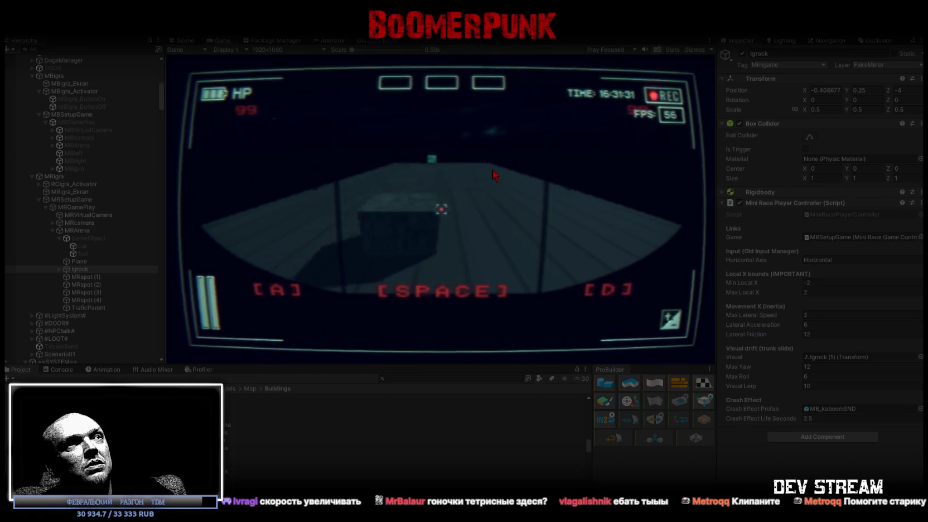
Step: Weave the player cube left and right repeatedly to test the new lateral settings
key("a")
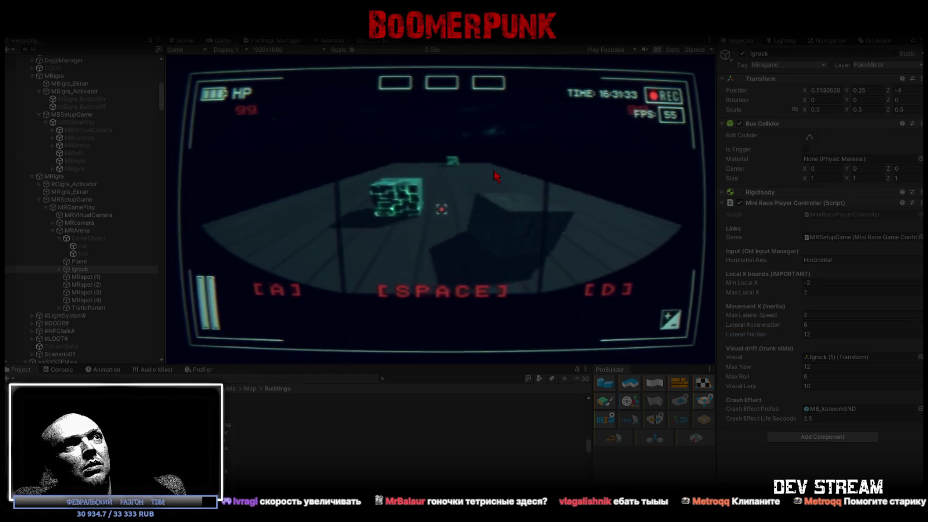
key("d")
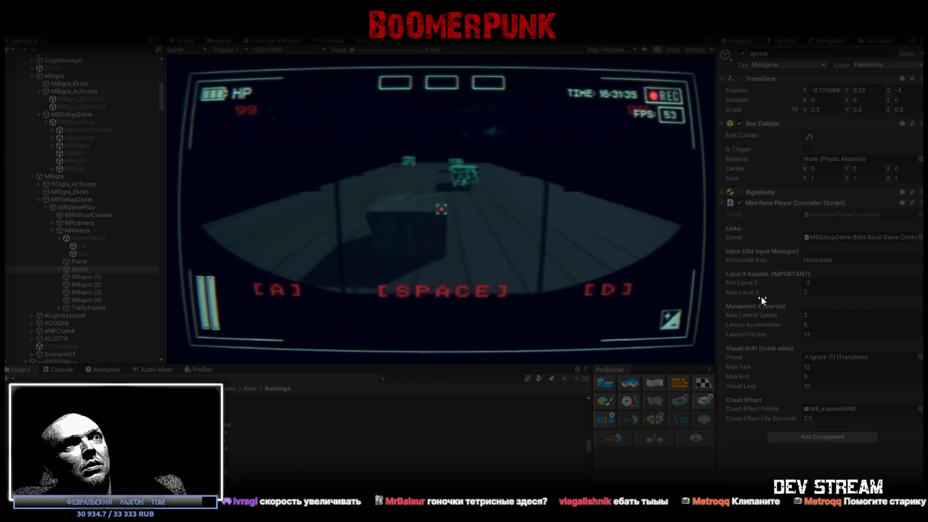
key("a")
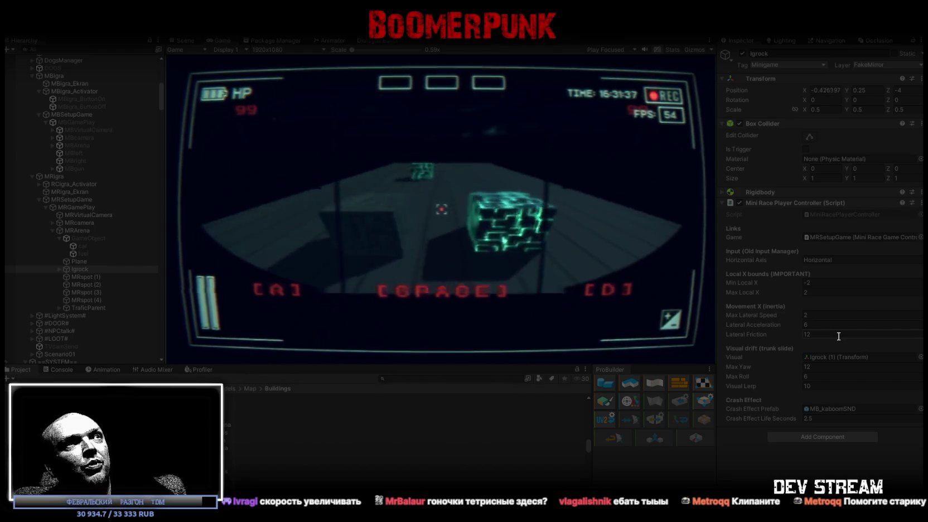
key("d")
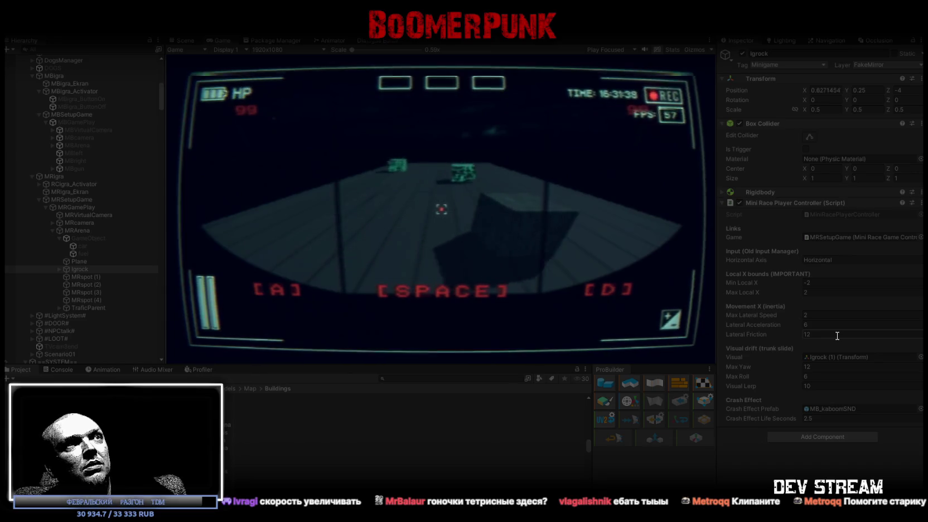
key("a")
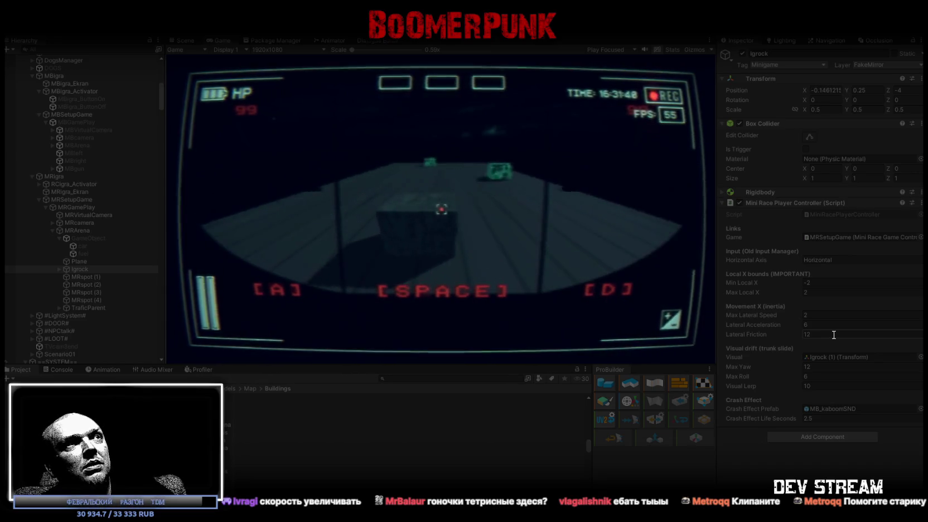
key("a")
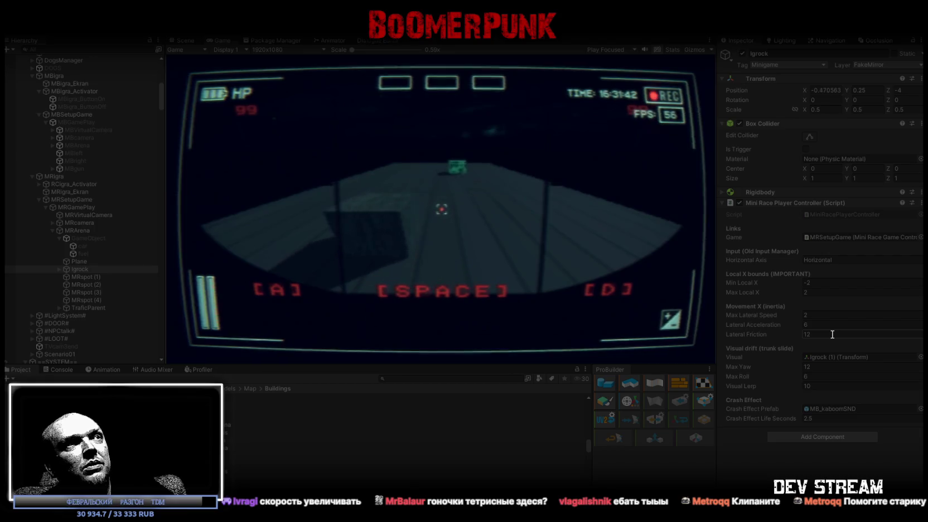
key("d")
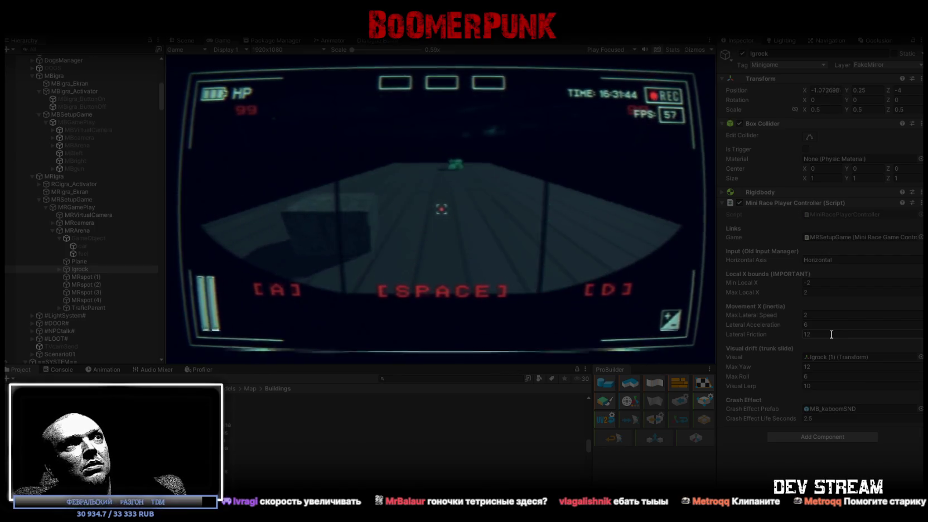
key("d")
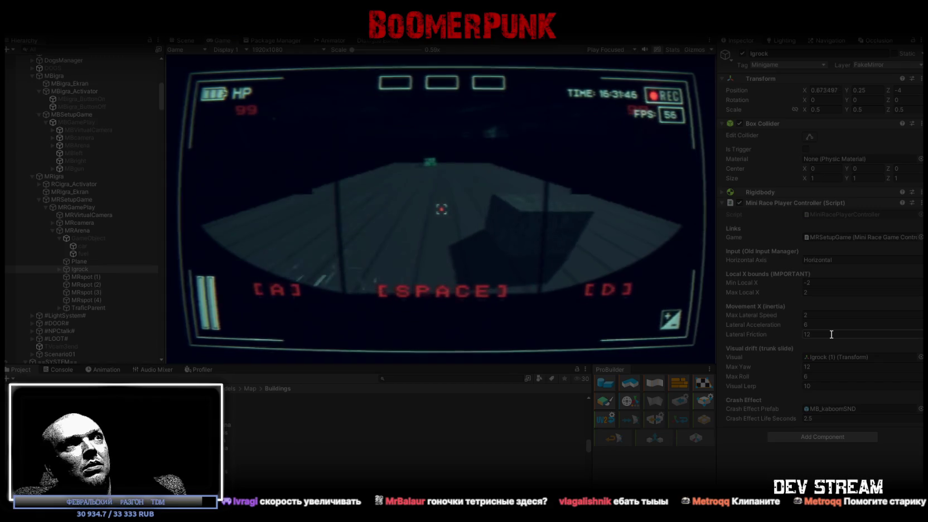
key("d")
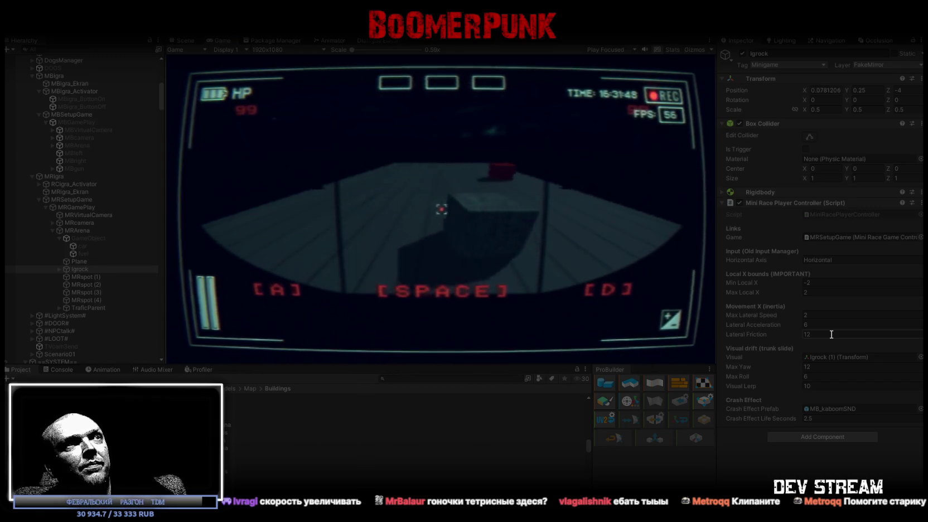
key("a")
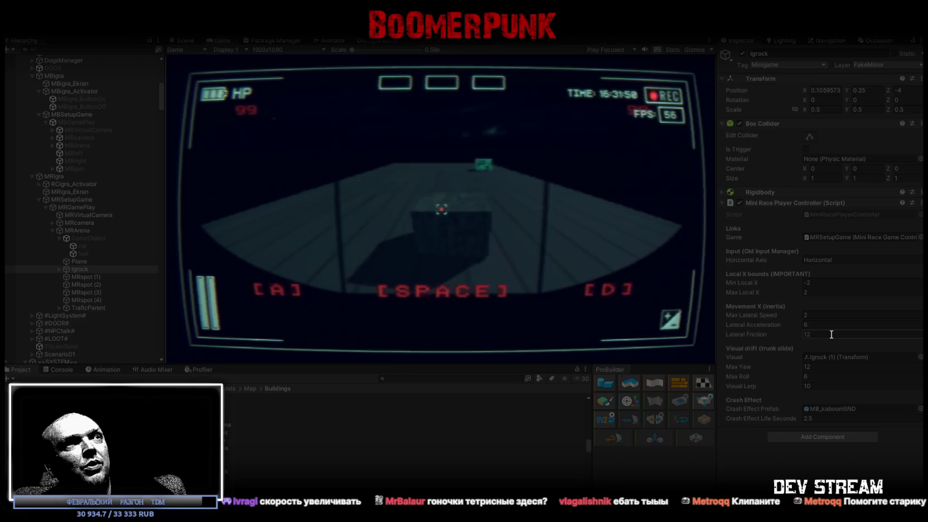
key("d")
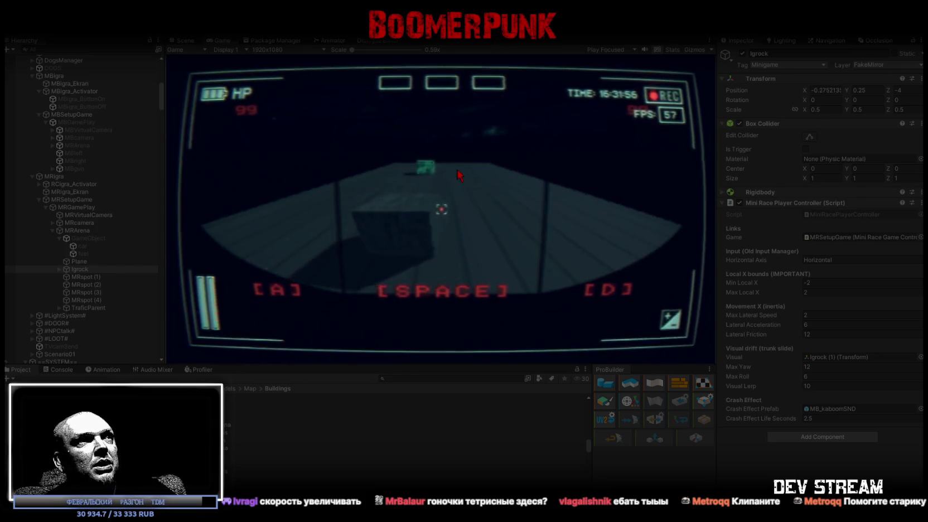
key("d")
key("d")
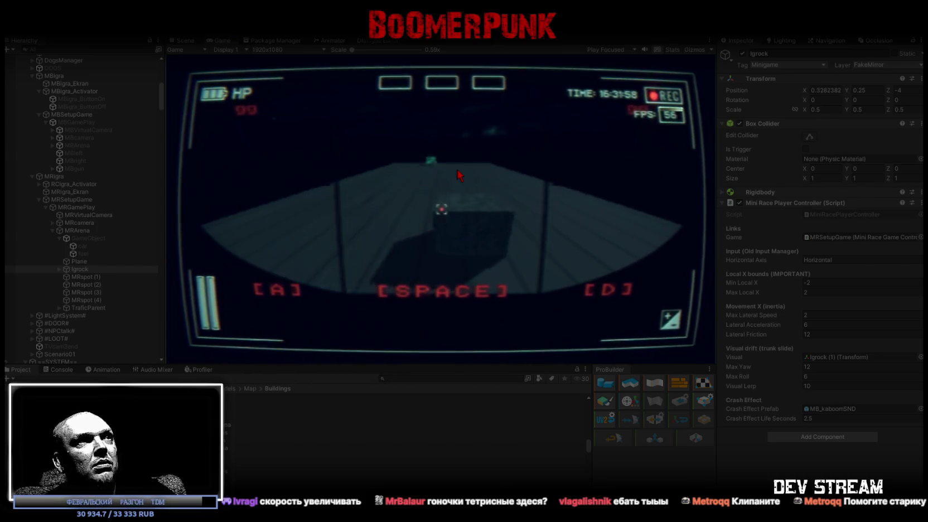
key("a")
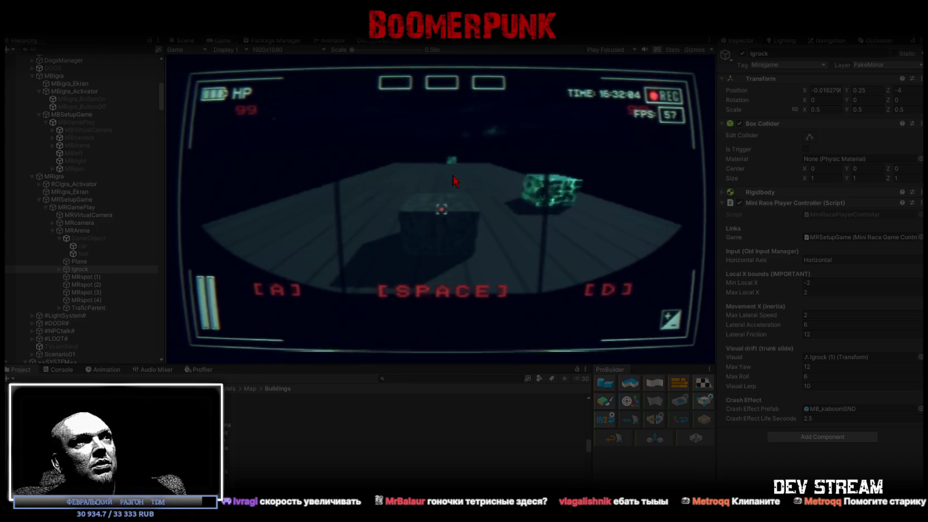
key("a")
key("d")
key("d")
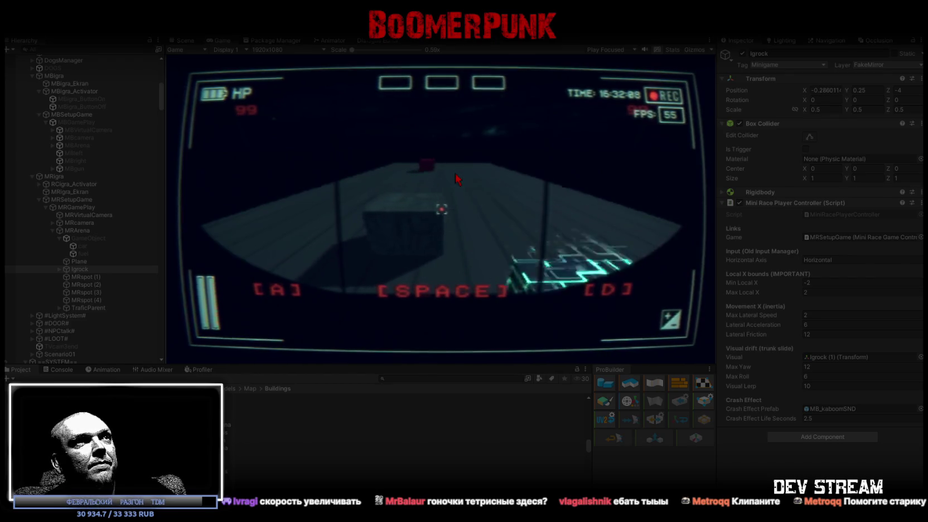
key("a")
key("d")
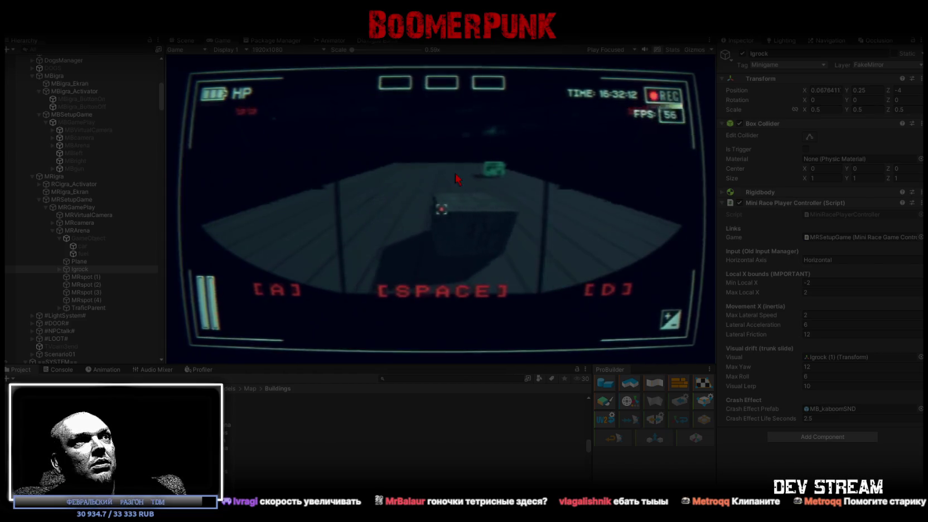
key("a")
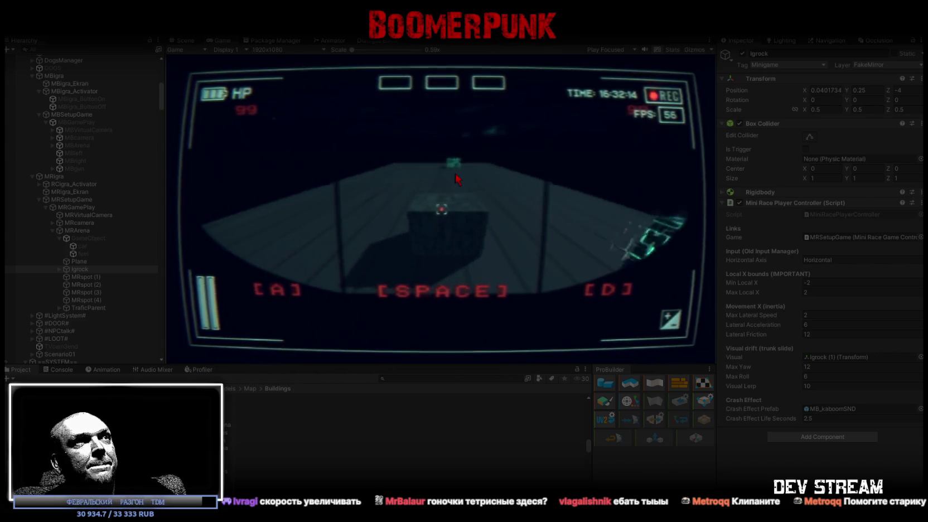
key("d")
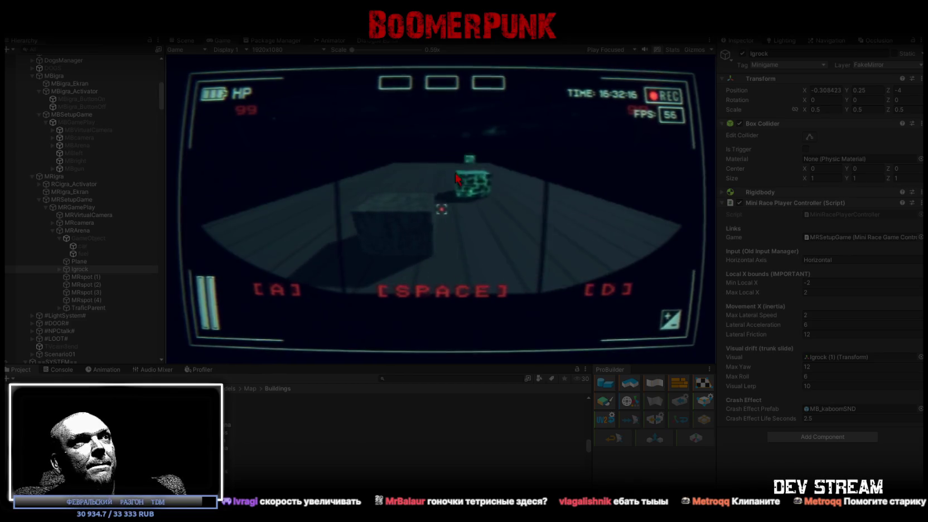
key("d")
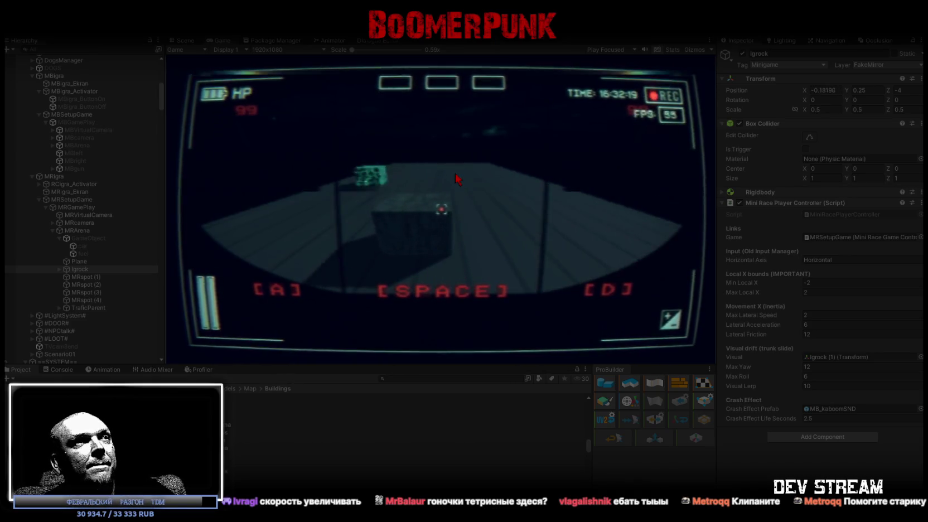
key("a")
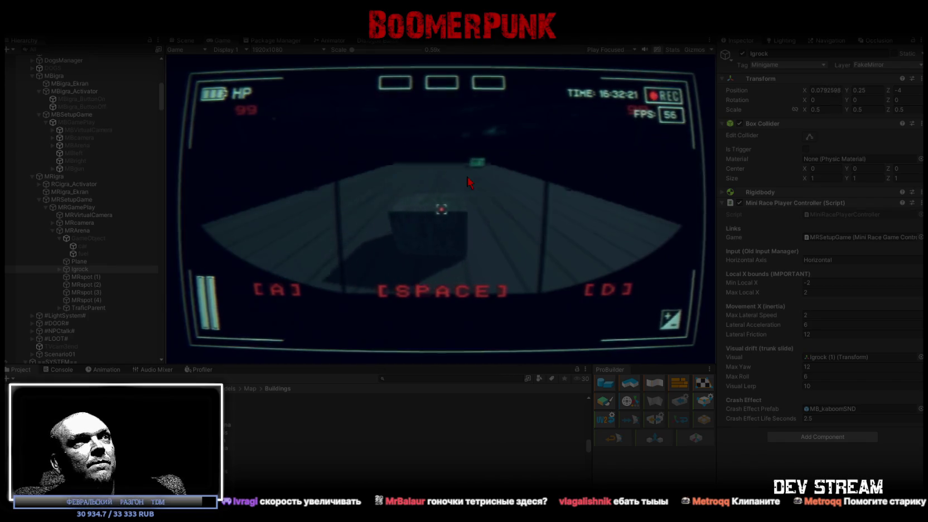
key("d")
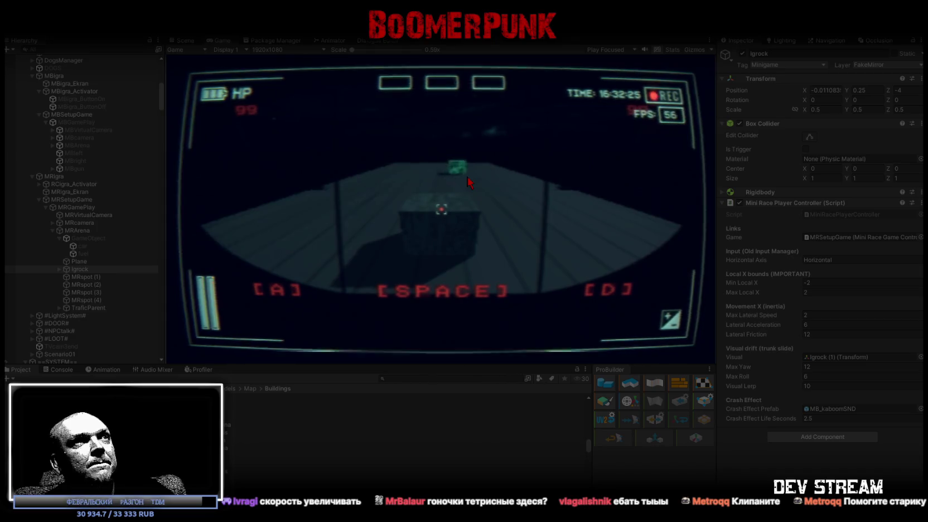
key("d")
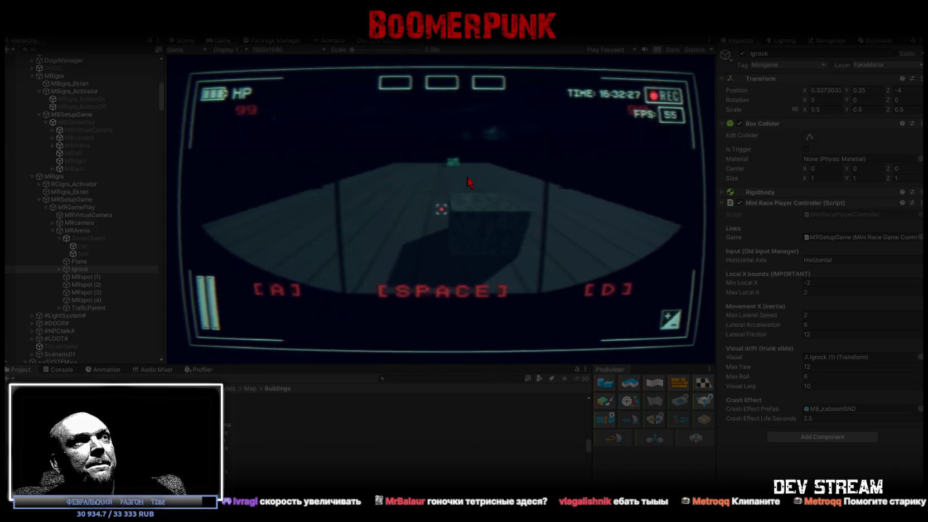
key("a")
key("d")
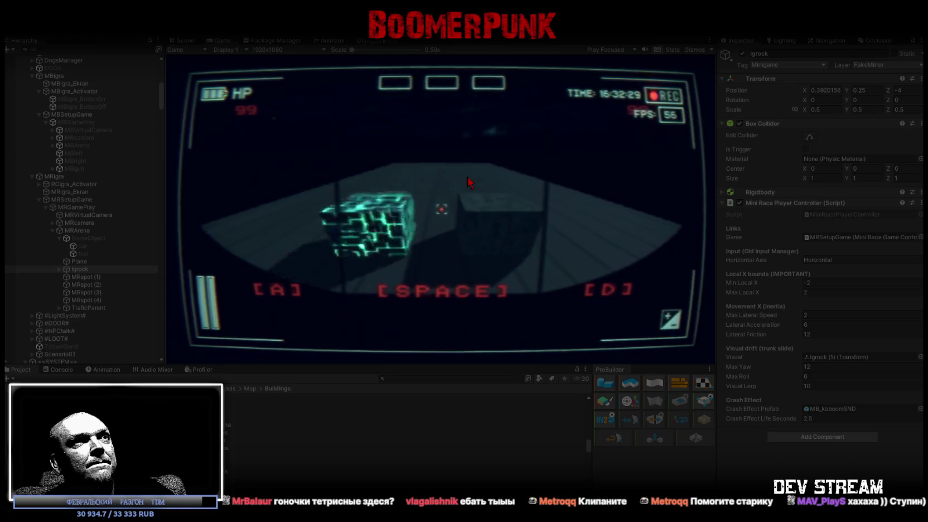
key("a")
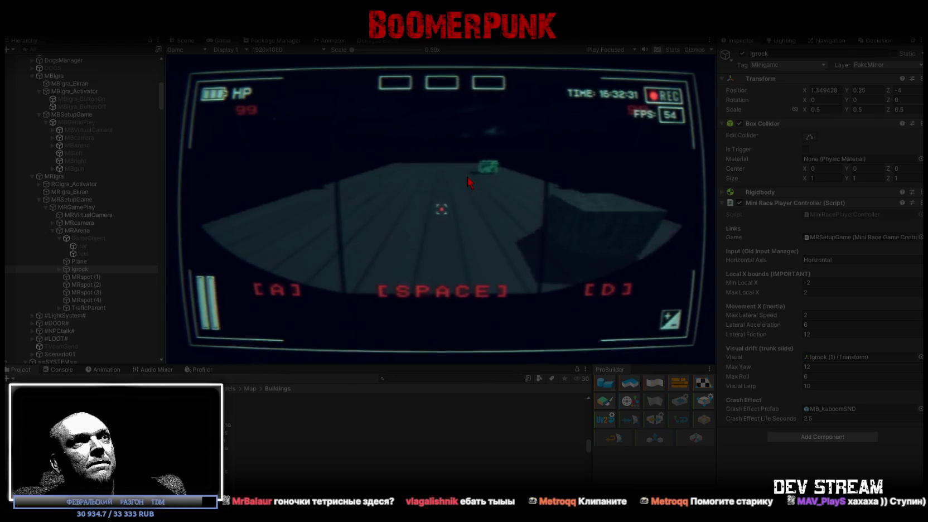
key("d")
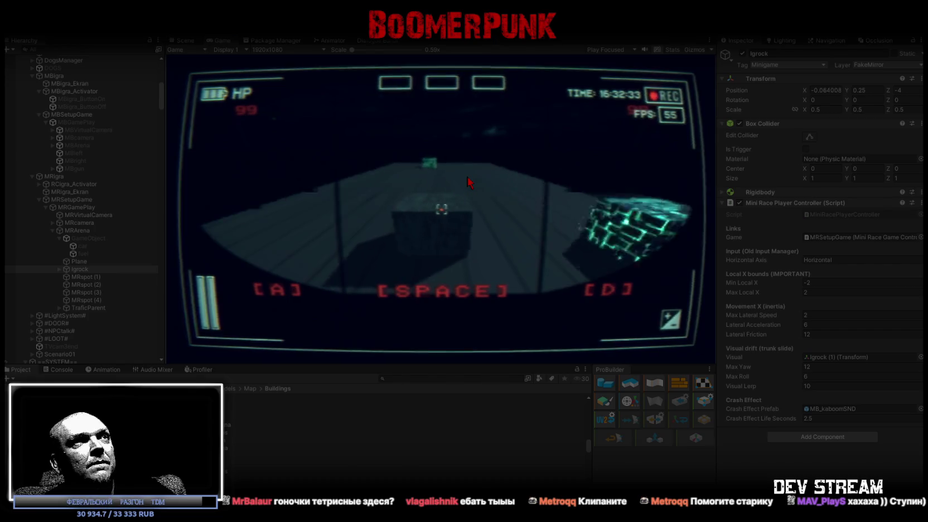
key("a")
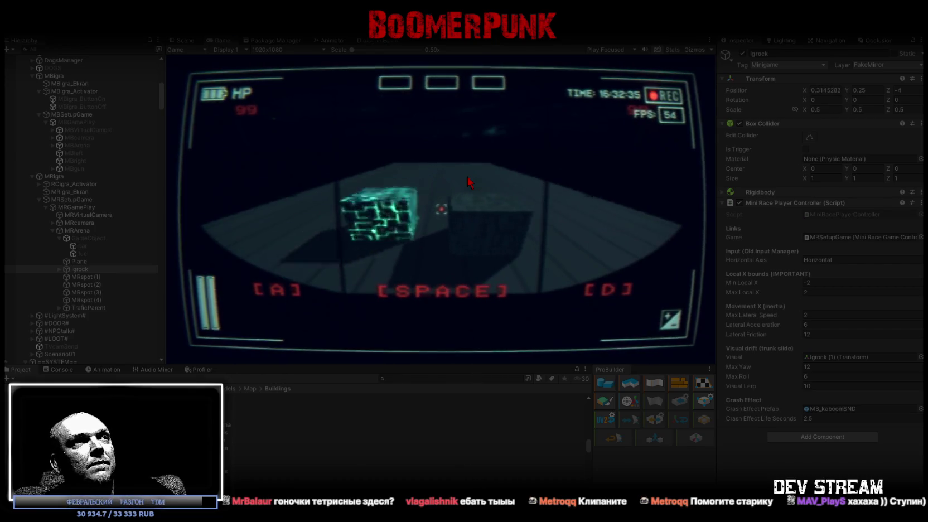
key("d")
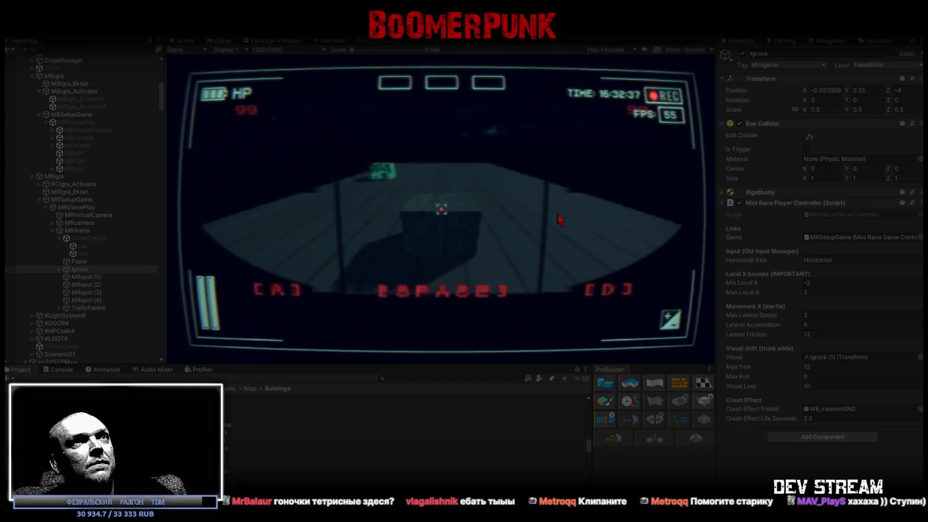
key("d")
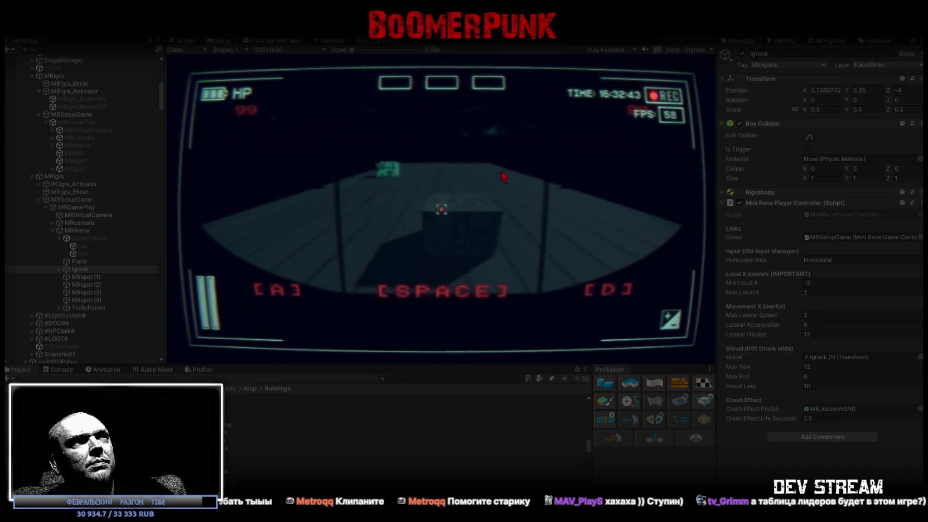
key("d")
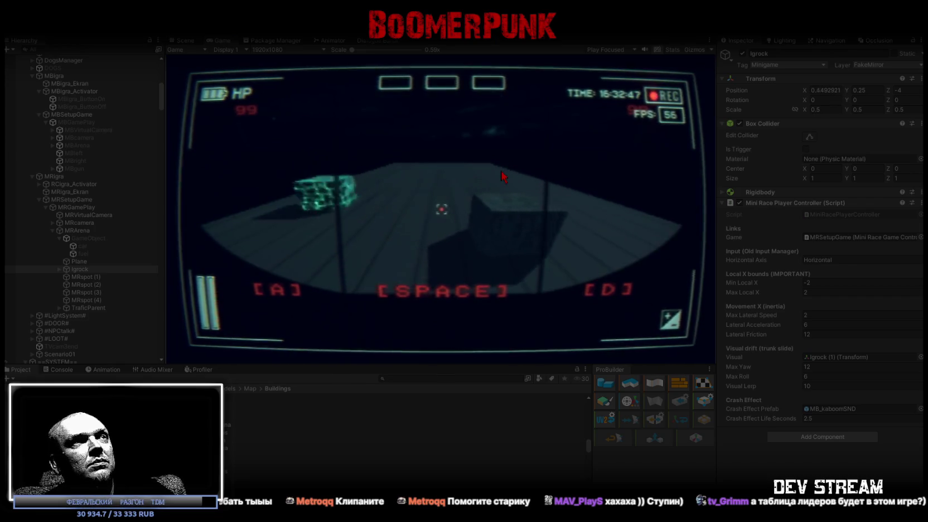
key("a")
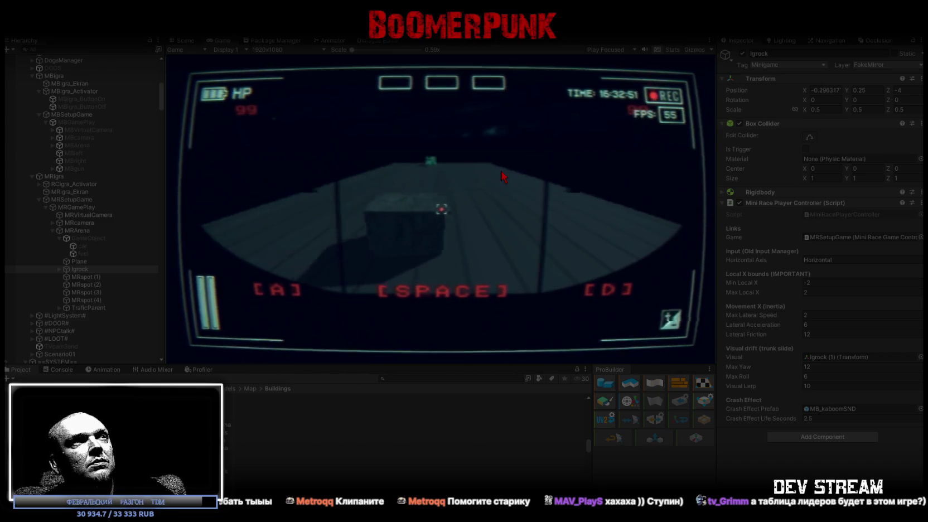
key("d")
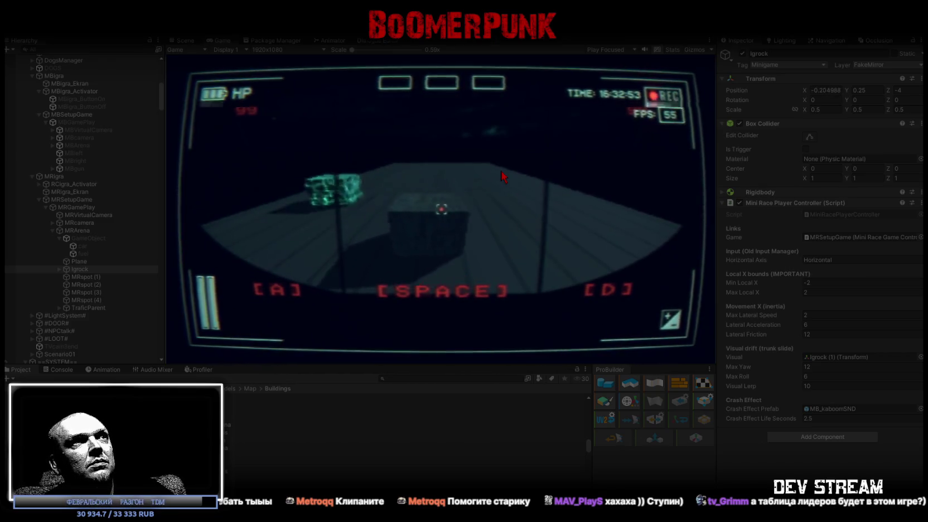
key("d")
key("d")
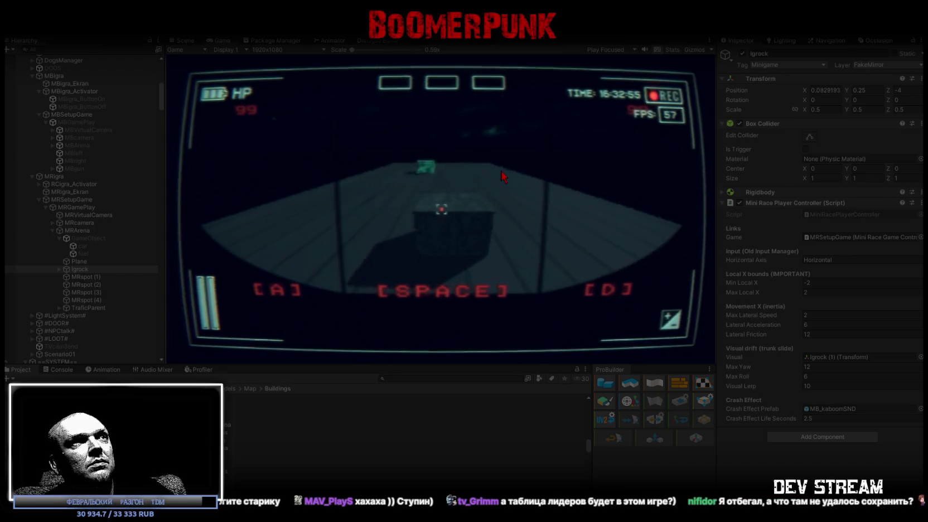
key("a")
key("d")
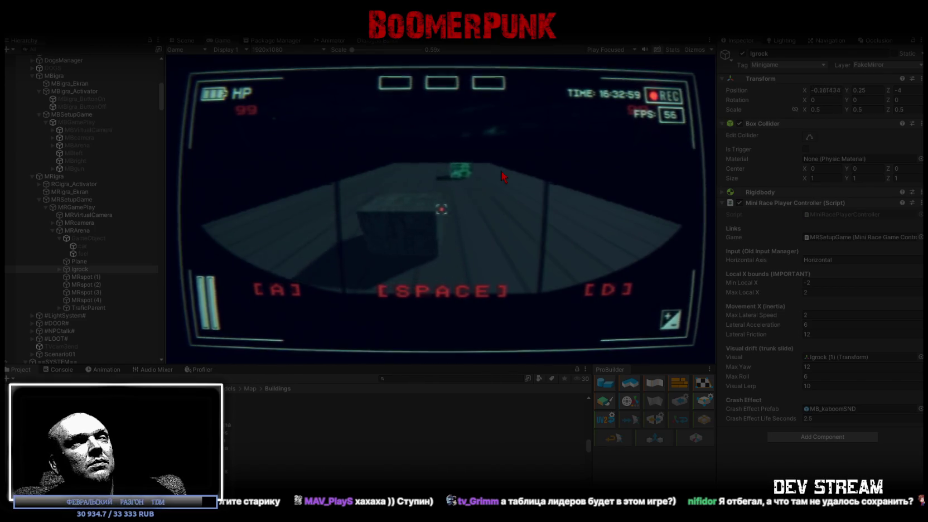
key("d")
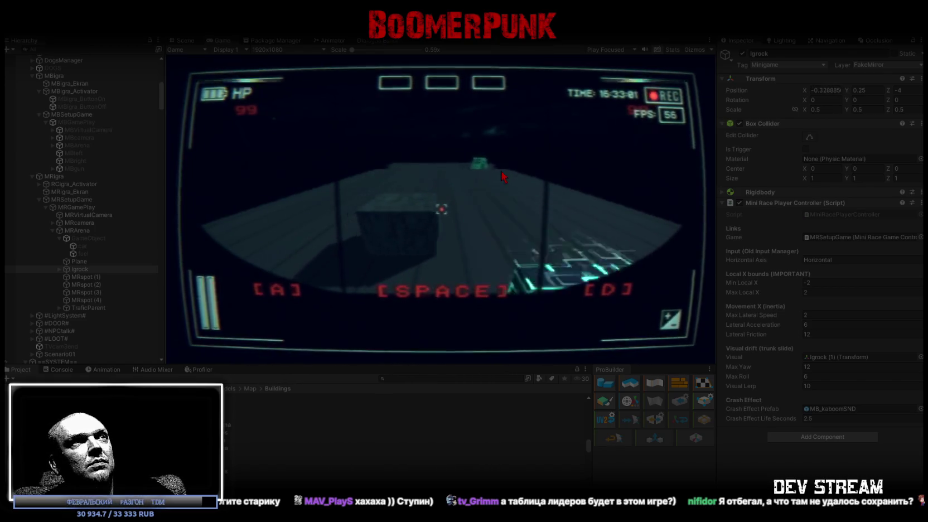
key("a")
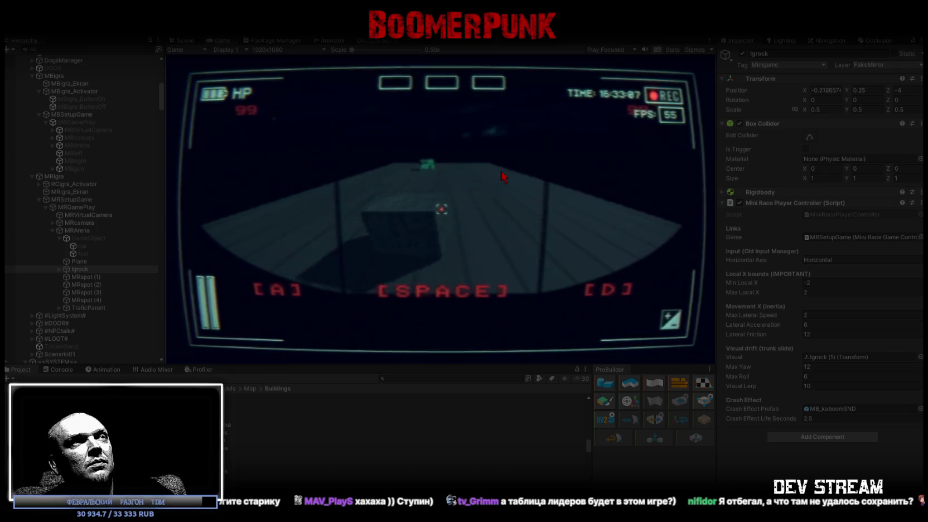
key("d")
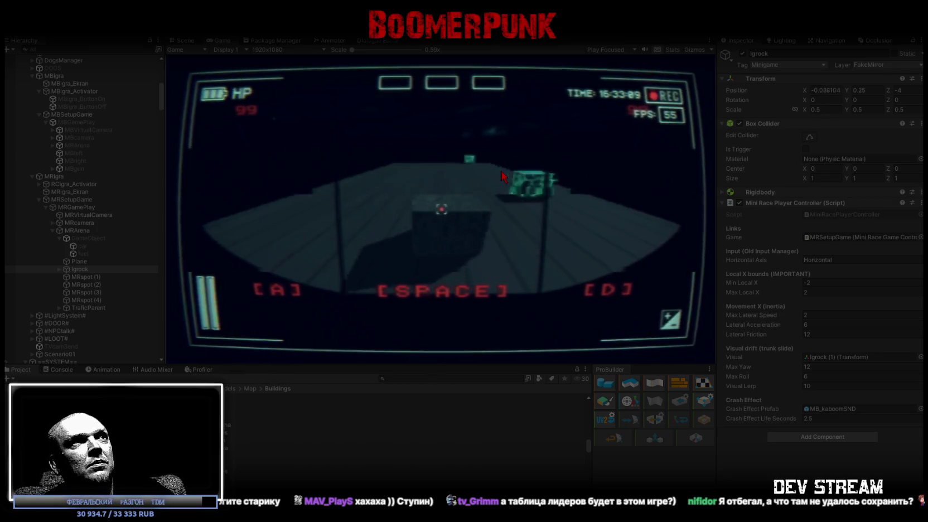
key("a")
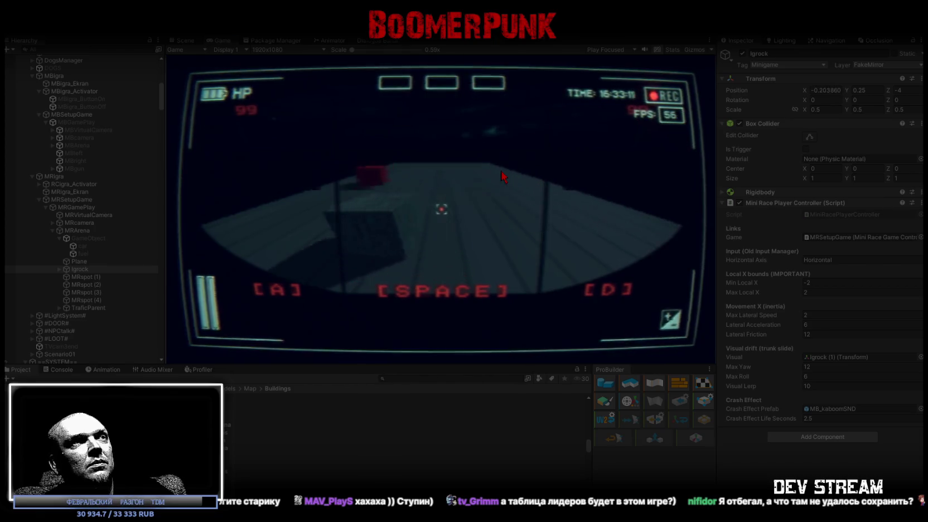
key("d")
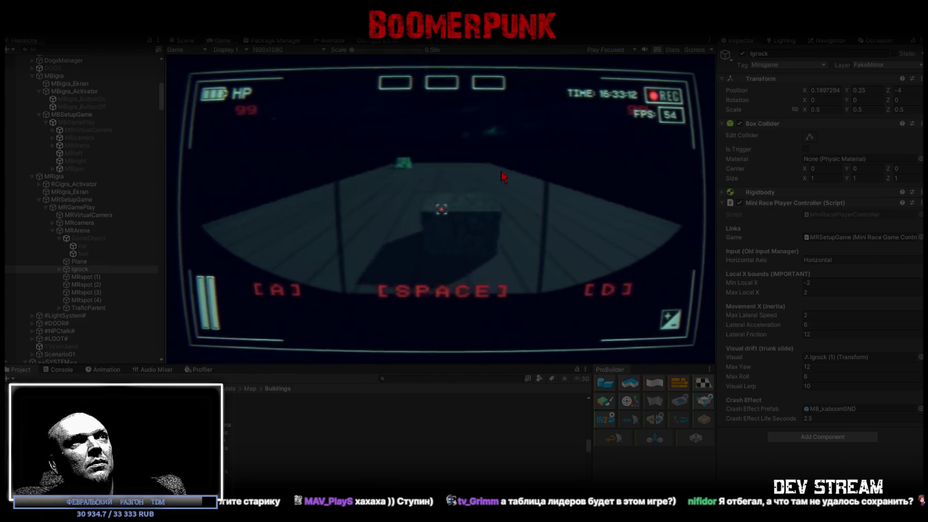
key("d")
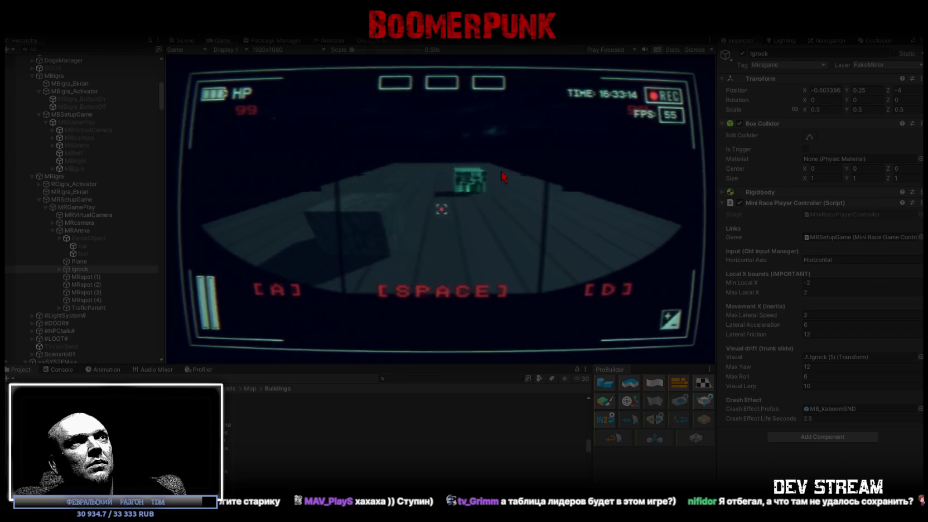
key("d")
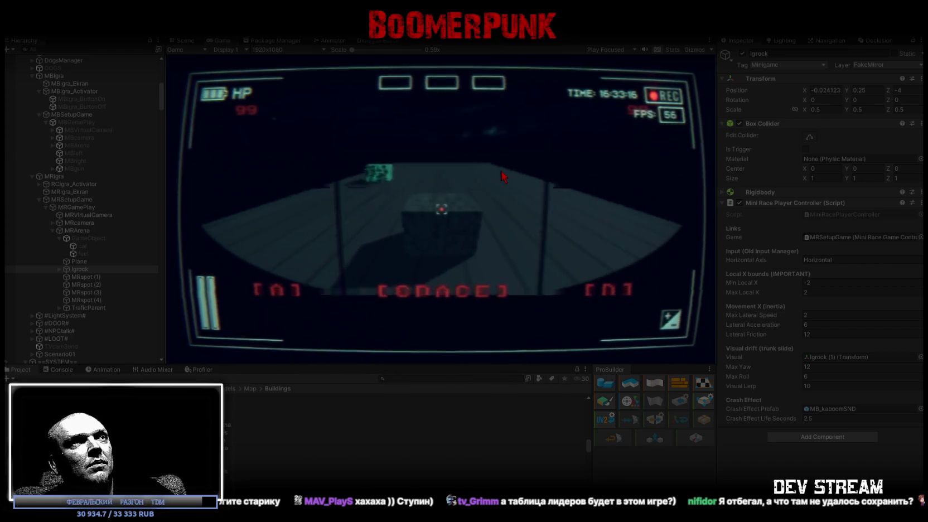
key("d")
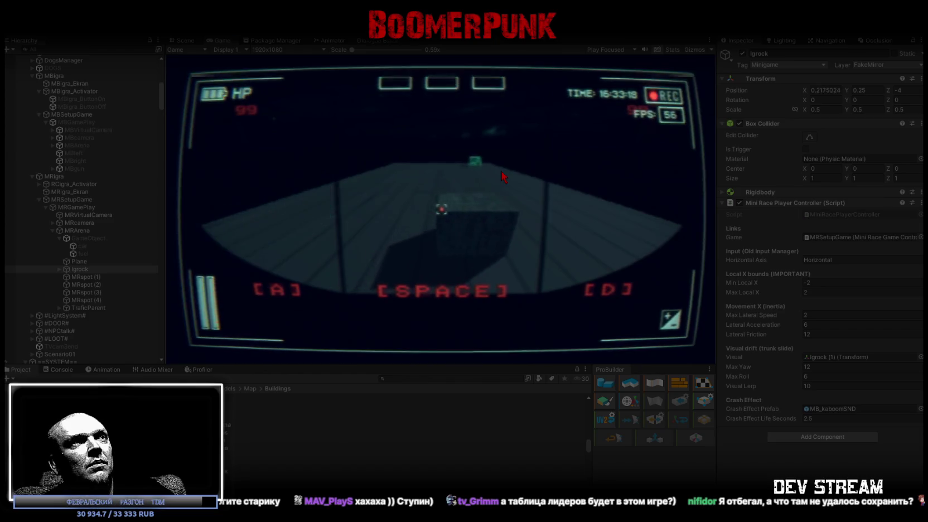
key("a")
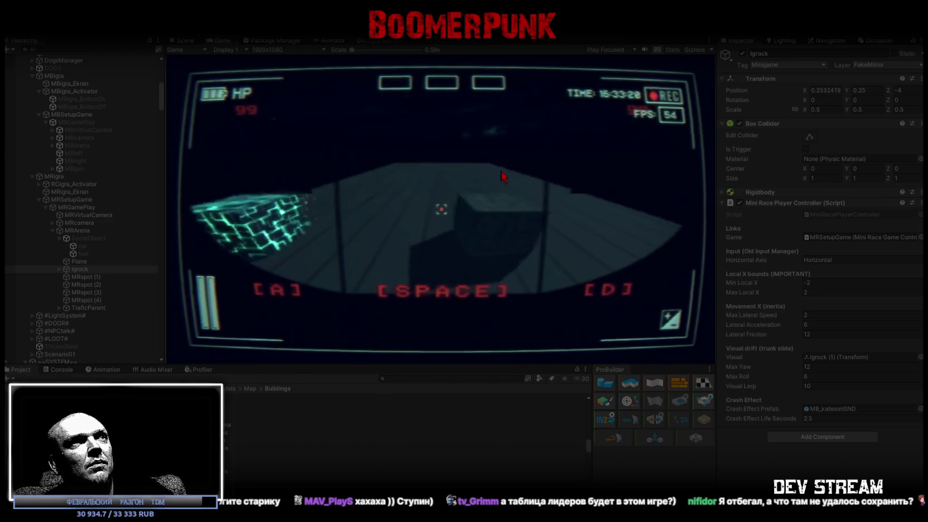
key("a")
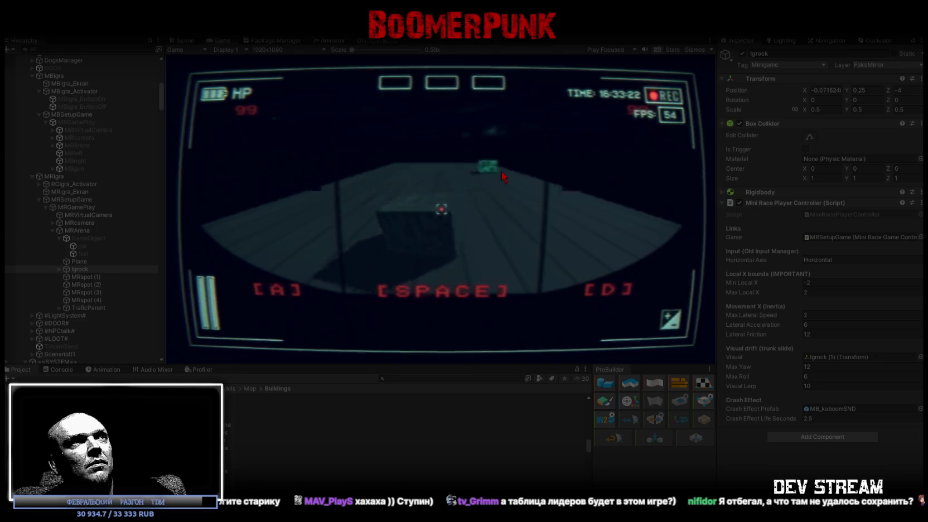
Step: Steer the car left and right to dodge blocks in the race
key("d")
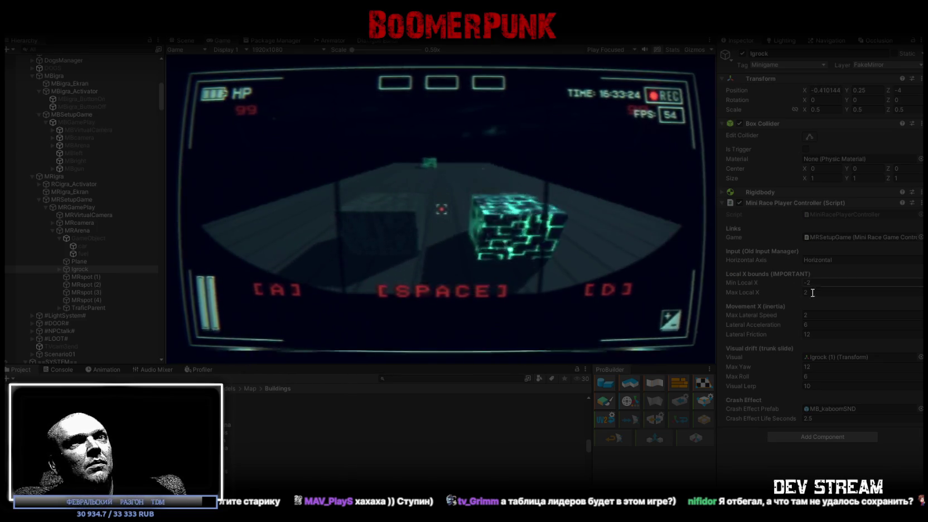
key("d")
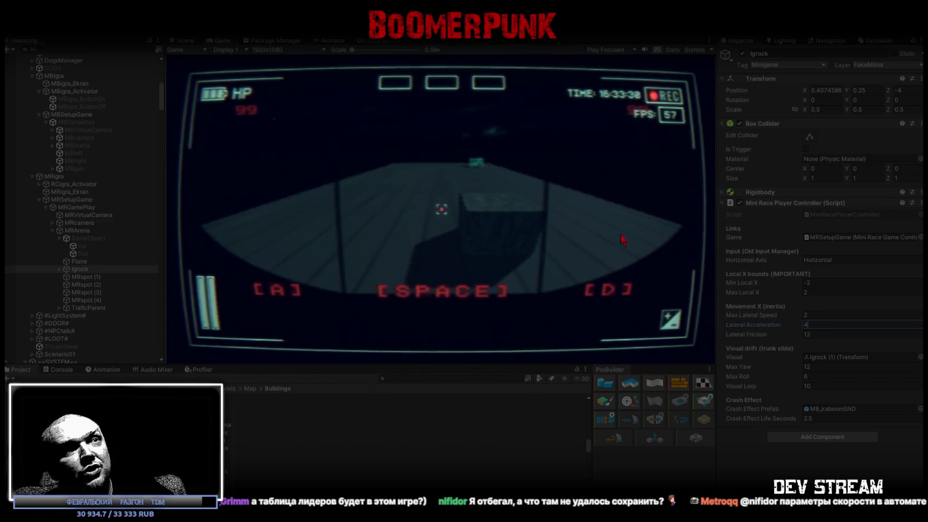
key("a")
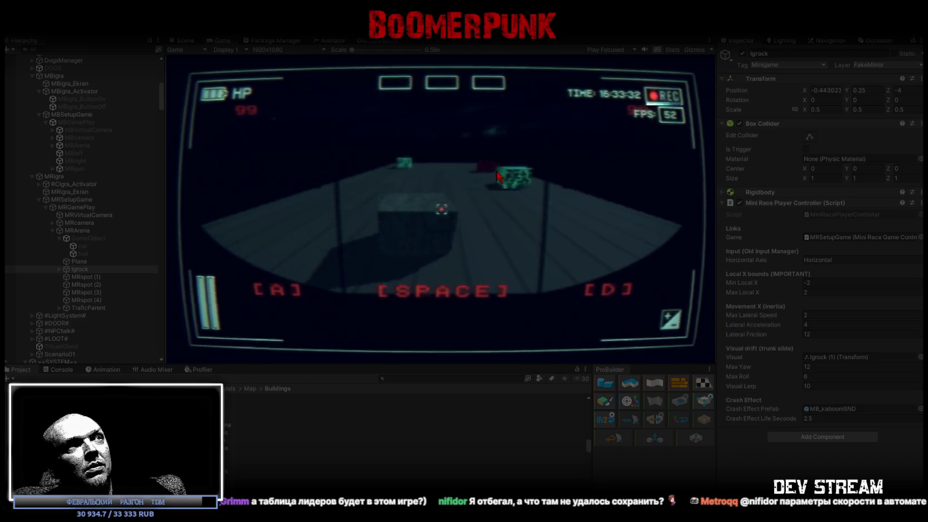
key("d")
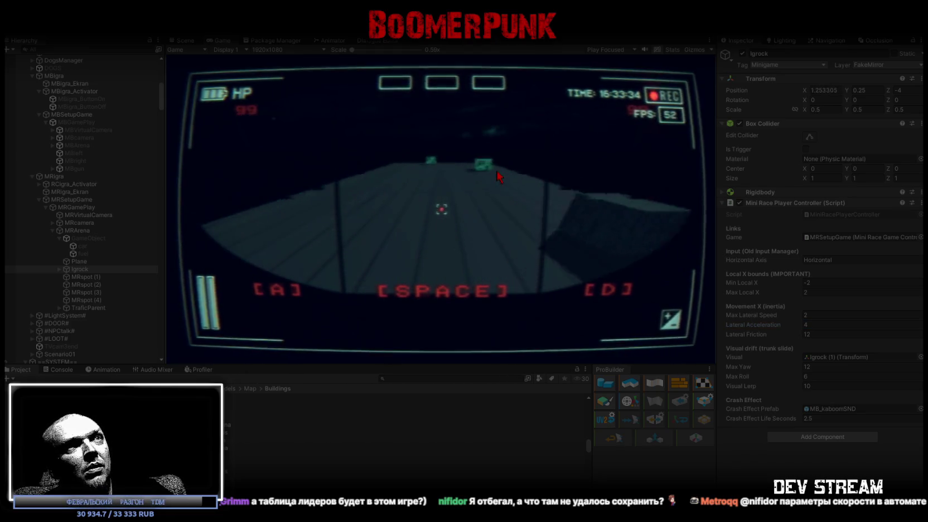
key("a")
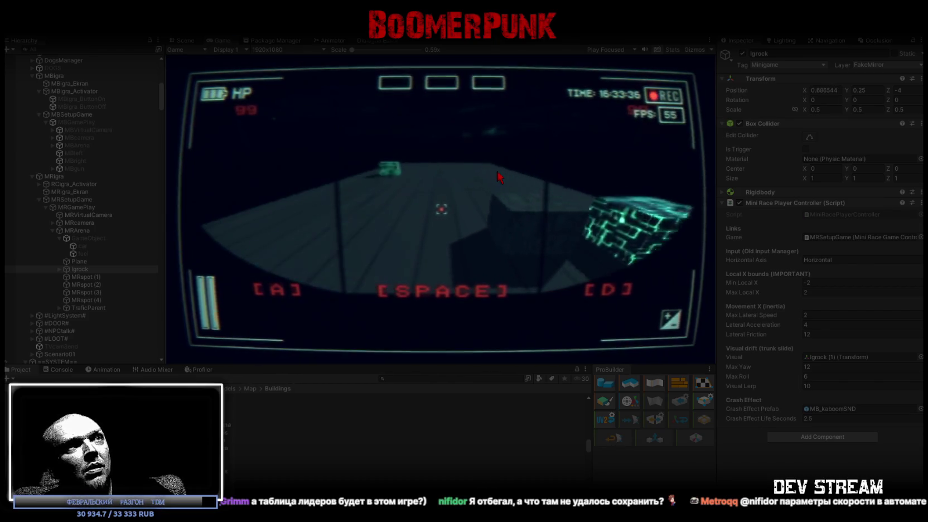
key("a")
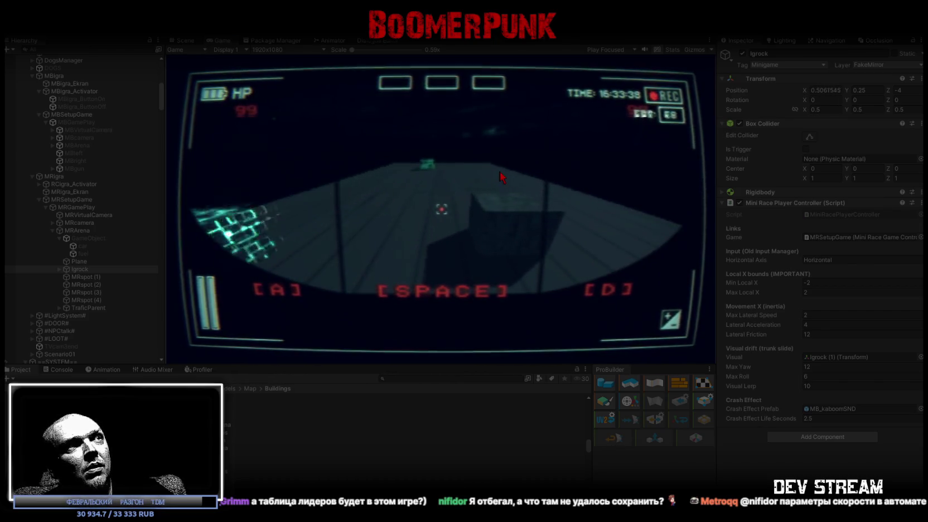
Step: Set Lateral Acceleration to 5 and test it by steering the car left and right
left_click(829, 321)
type("5")
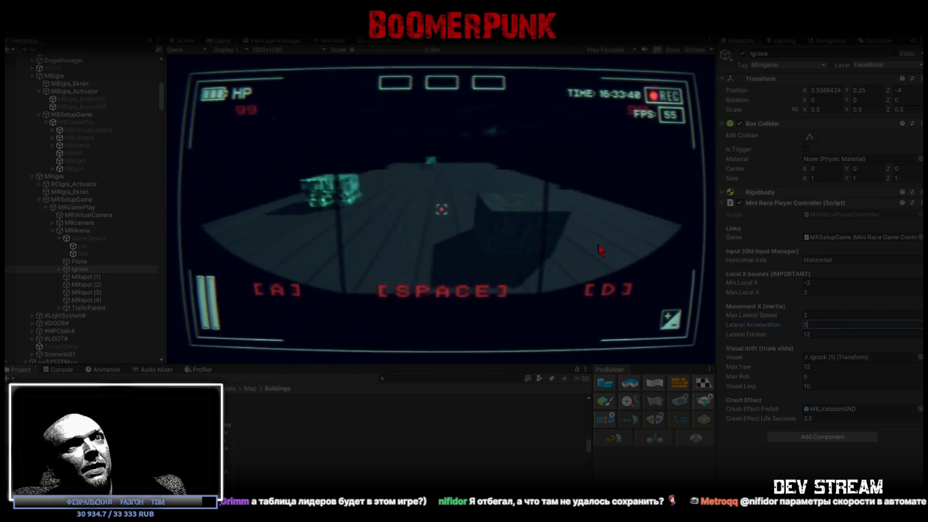
key("Return")
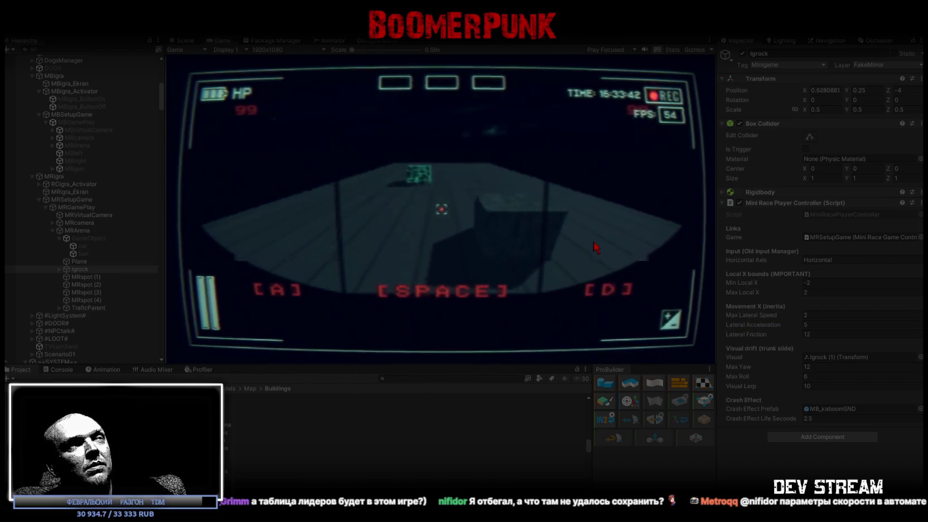
key("a")
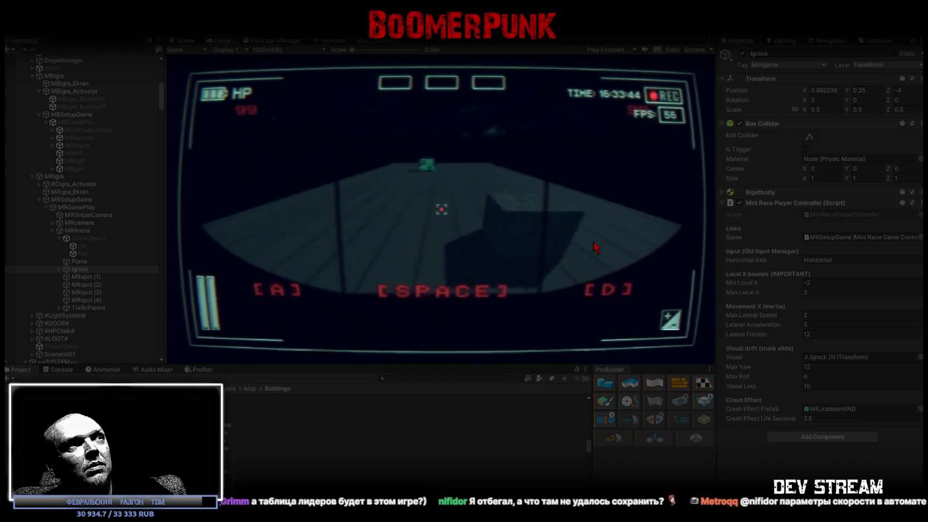
key("a")
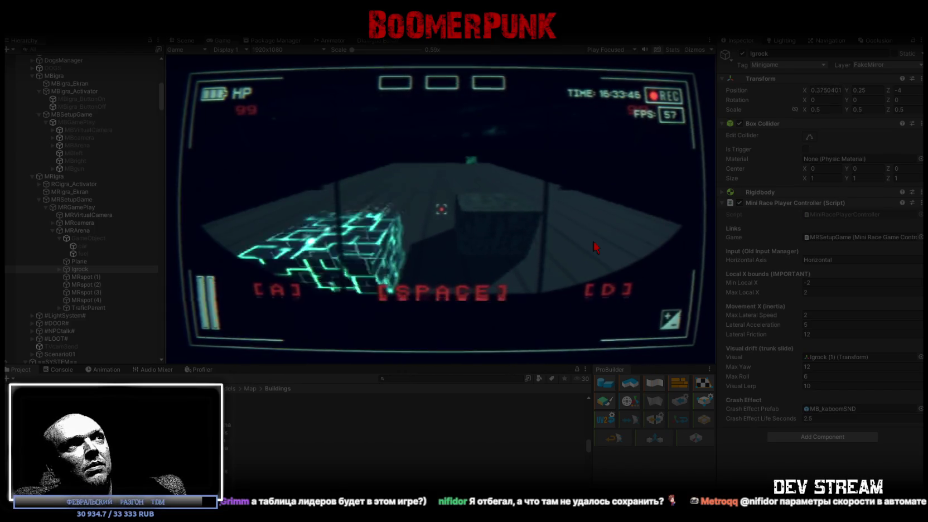
key("d")
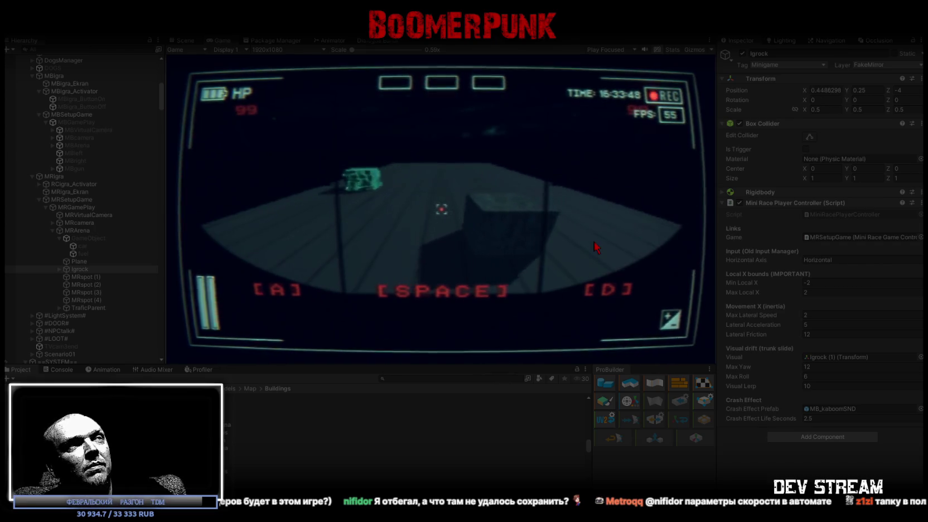
Step: Keep weaving the race car between obstacles, ending near Position X 0.61
key("a")
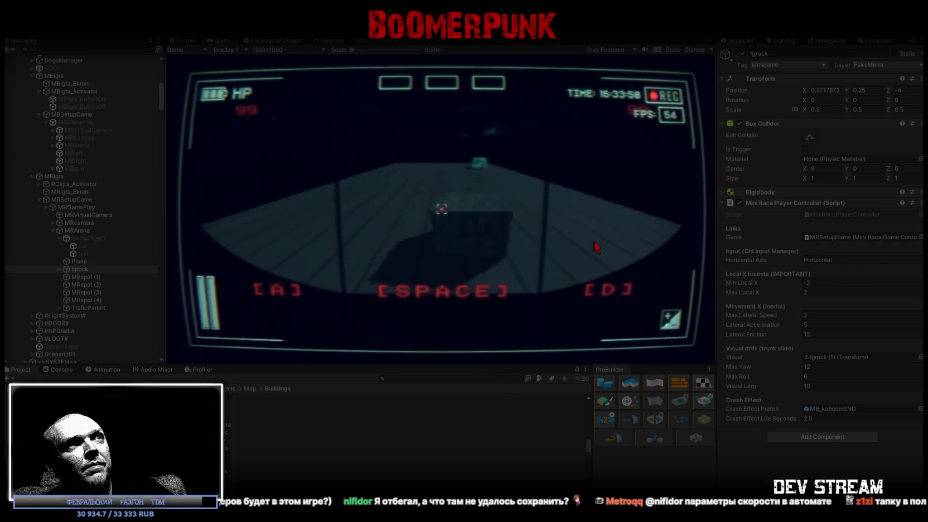
key("a")
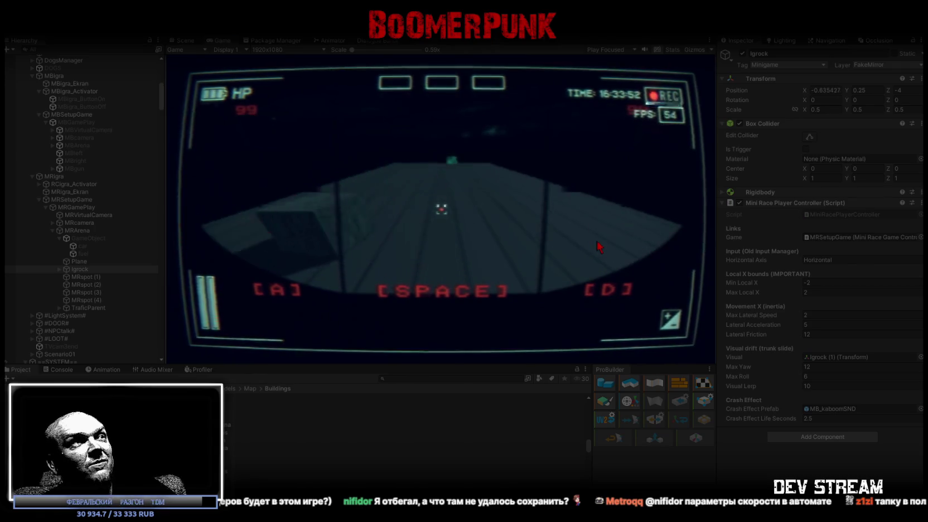
key("d")
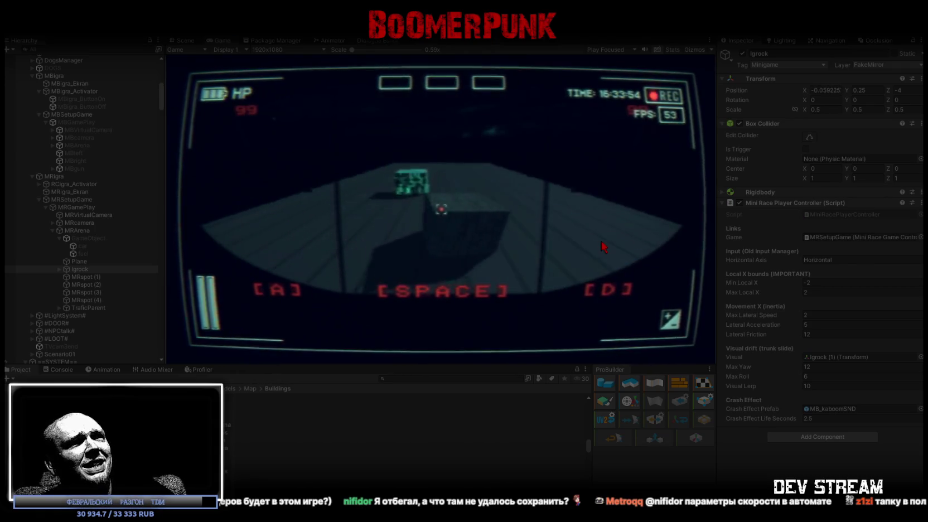
key("a")
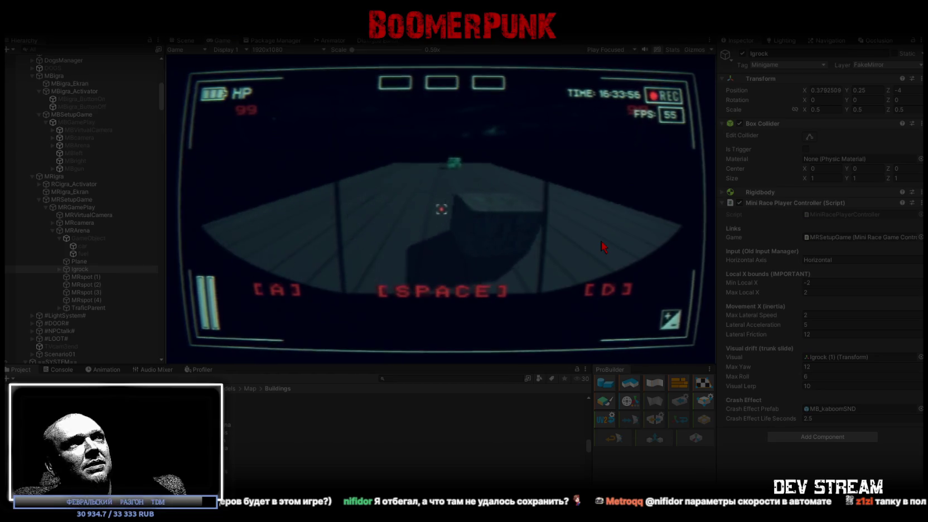
key("d")
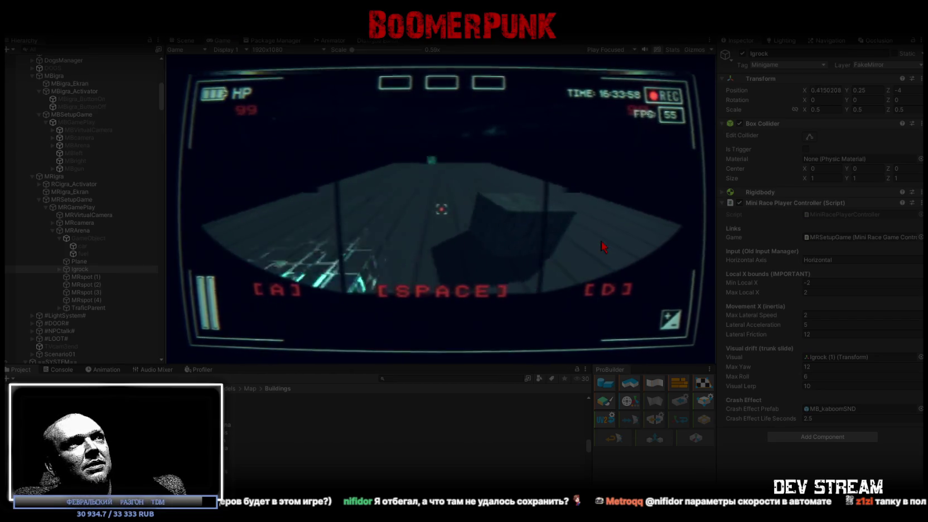
key("a")
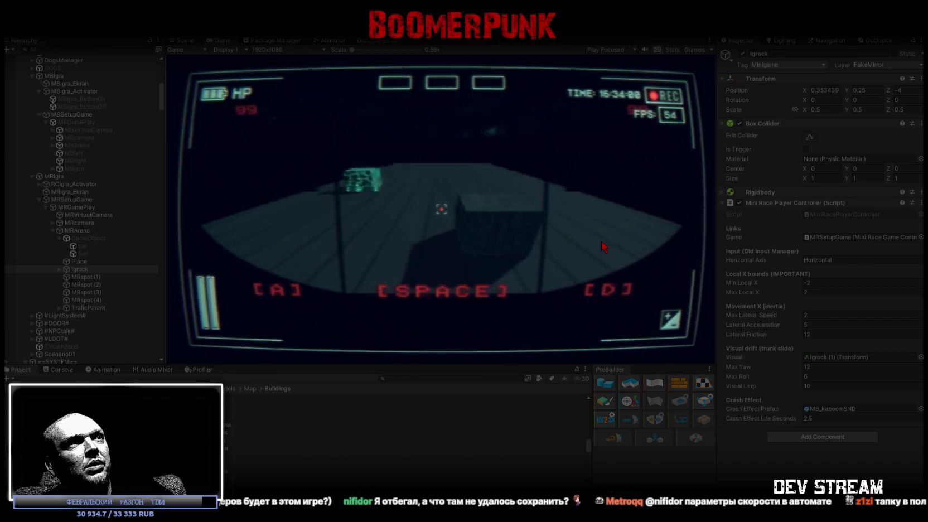
key("a")
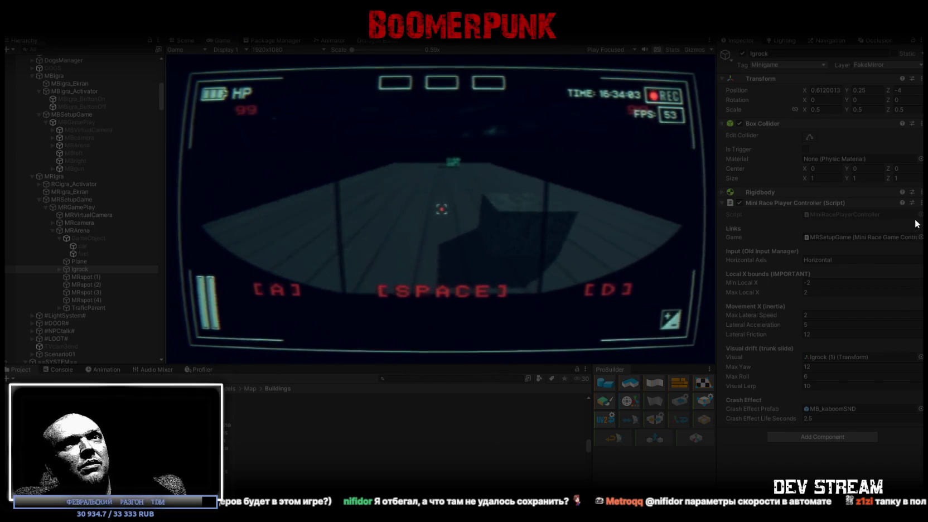
left_click(922, 202)
Step: Save the player controller's play-mode values and select MRVirtualCamera
left_click(868, 330)
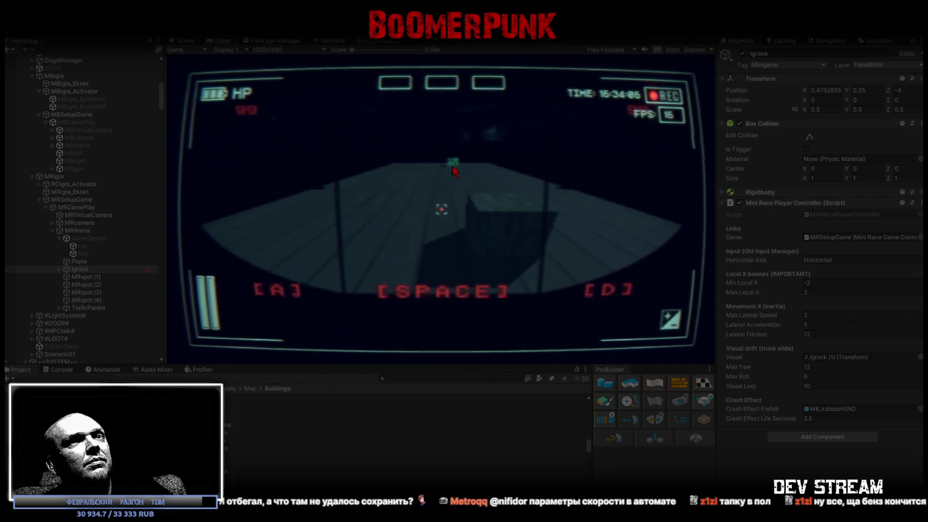
left_click(442, 216)
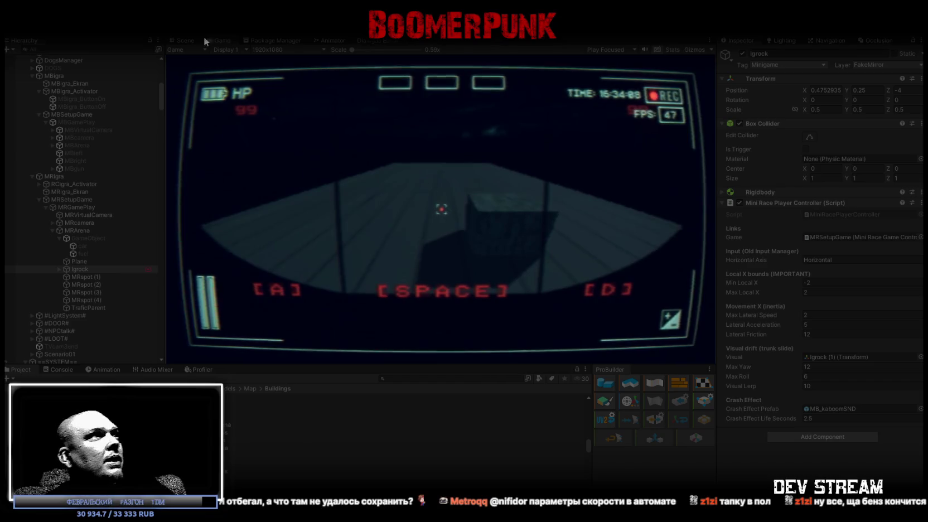
left_click(94, 215)
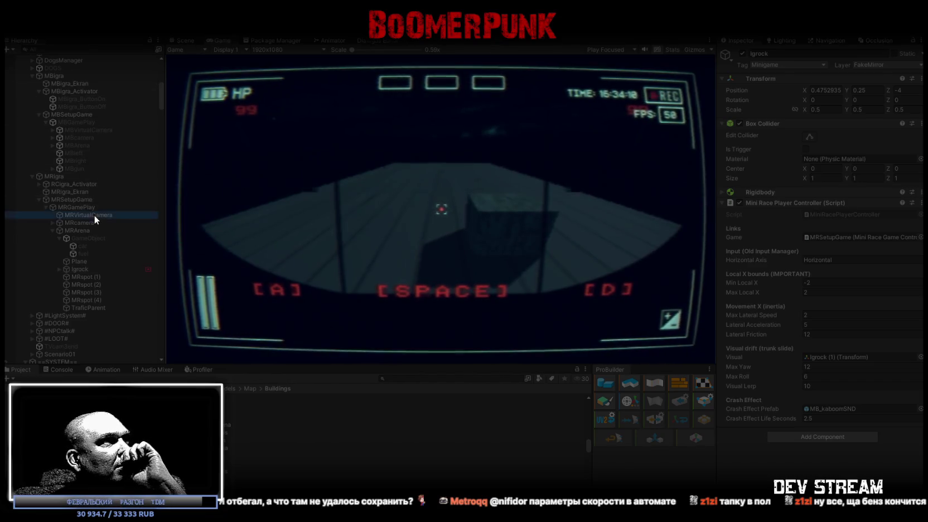
Step: Give MRVirtualCamera Rotation X 5.1, Position Y 51.7 and Vertical FOV 28
left_click_drag(815, 99, 743, 97)
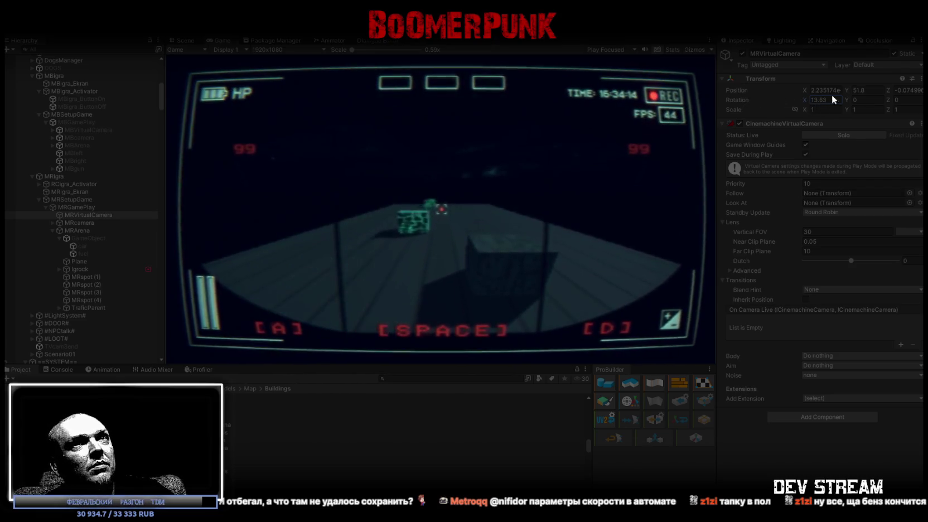
left_click(865, 90)
type("51.4")
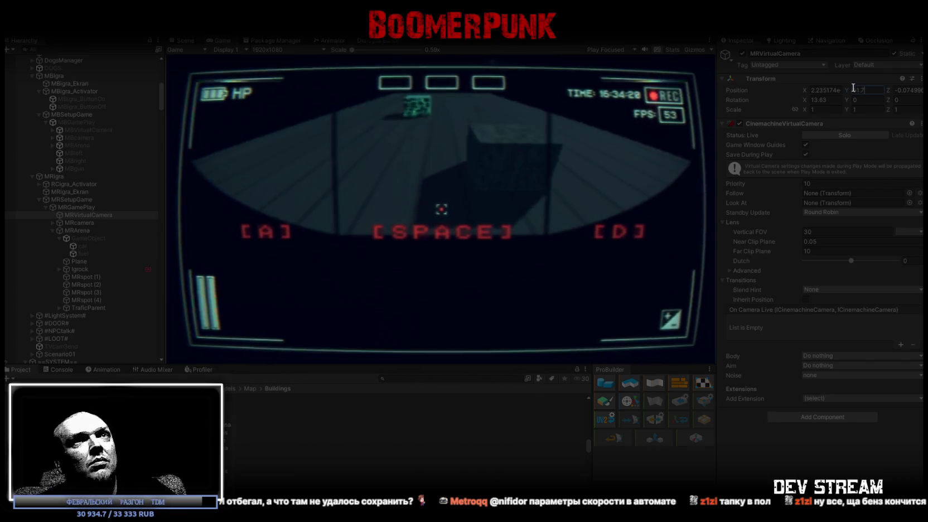
left_click_drag(807, 100, 775, 92)
left_click_drag(762, 228, 753, 228)
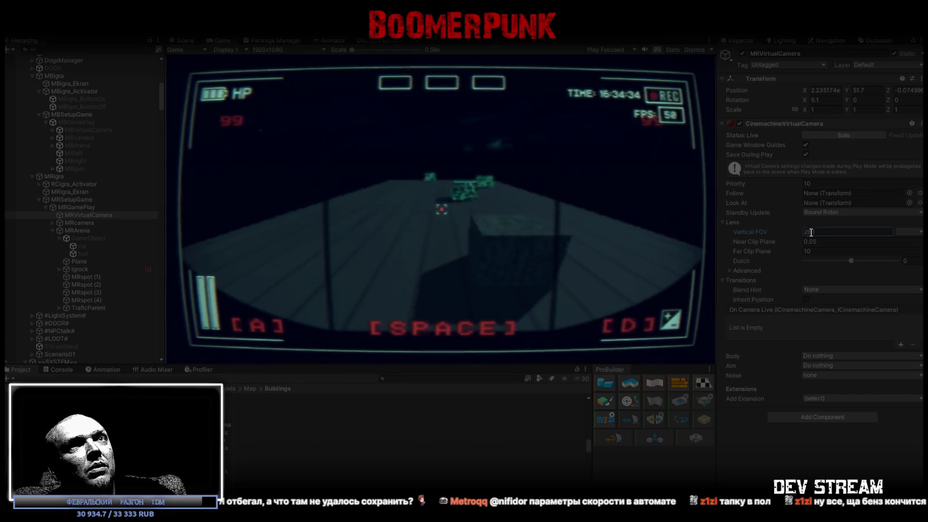
key("BackSpace")
type("8")
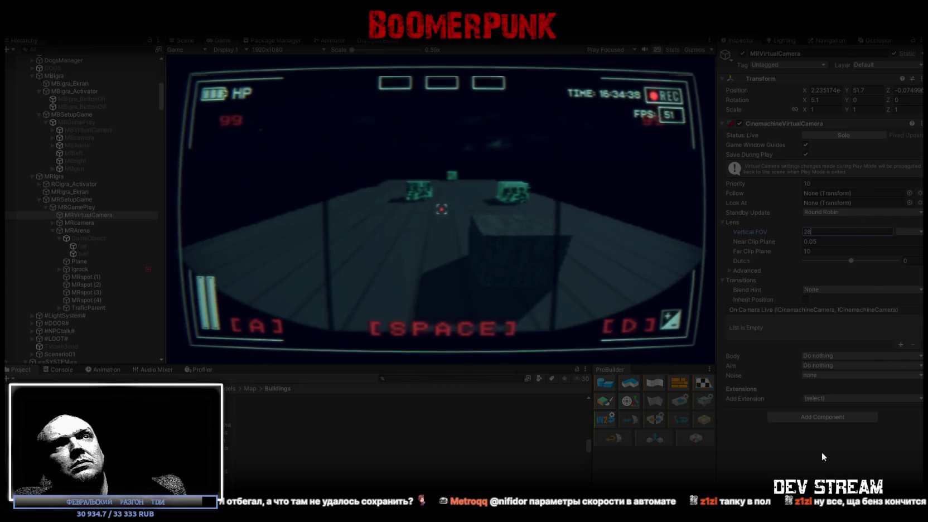
left_click(922, 125)
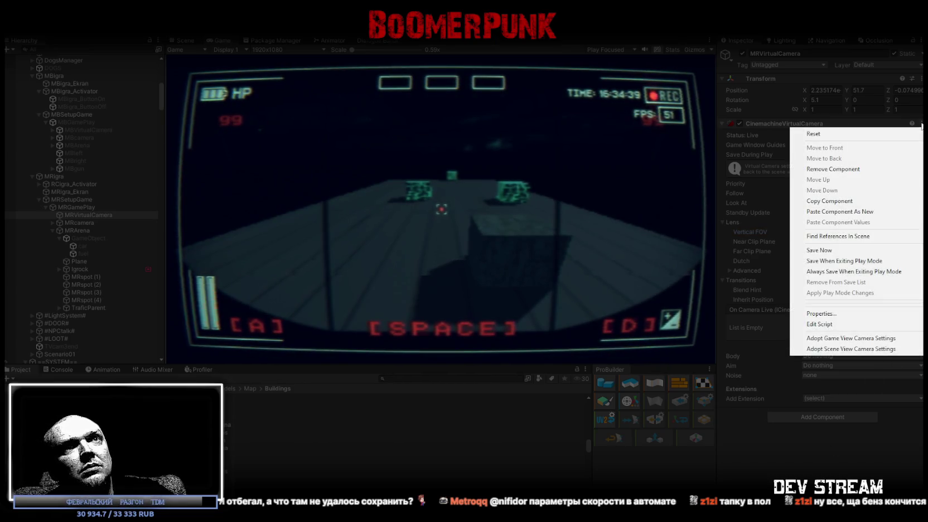
Step: Save the camera's play-mode settings, then set Rotation X 5.2 and Position Z about -0.09
left_click(821, 253)
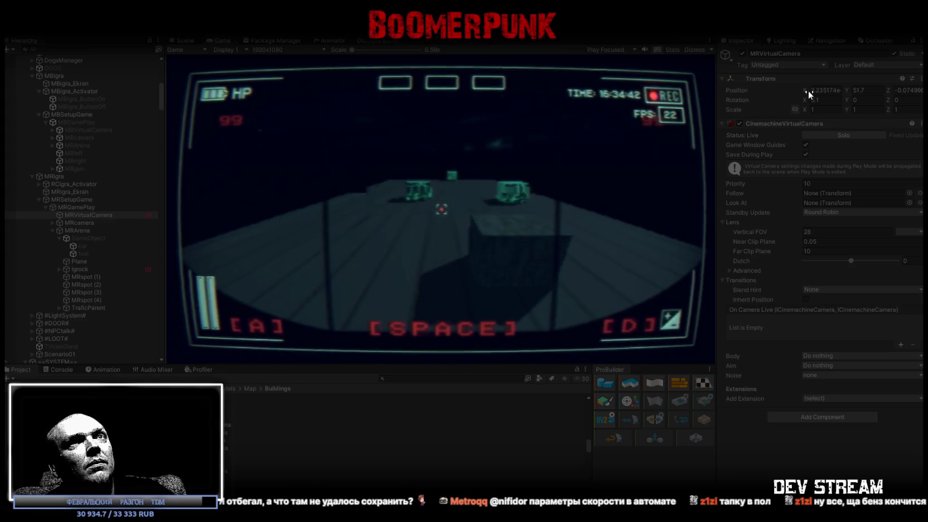
mouse_move(803, 103)
left_mouse_down()
mouse_move(815, 99)
mouse_move(808, 103)
left_mouse_up()
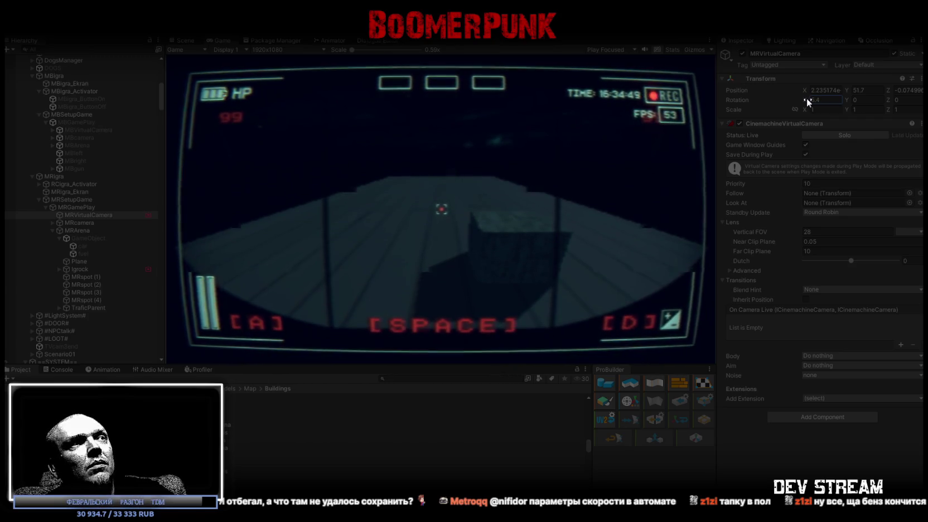
type("5.5")
type("5.3")
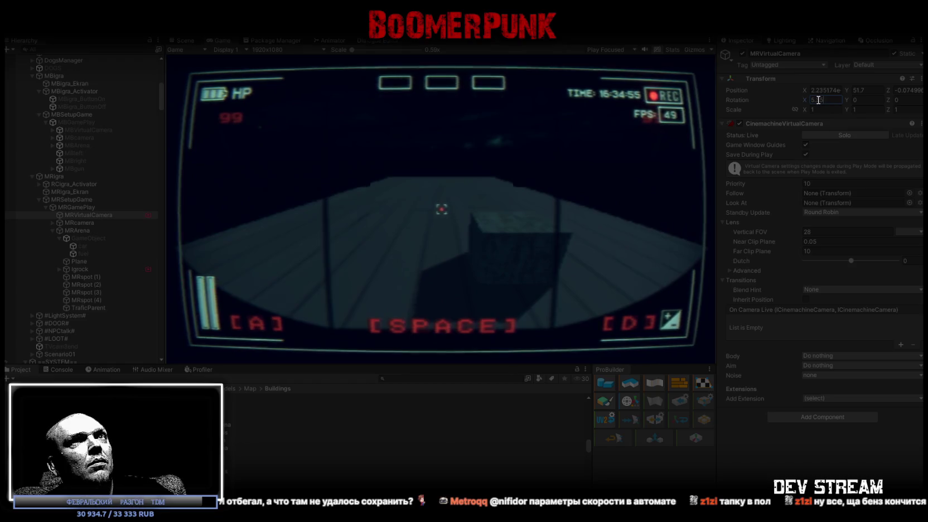
type("5.2")
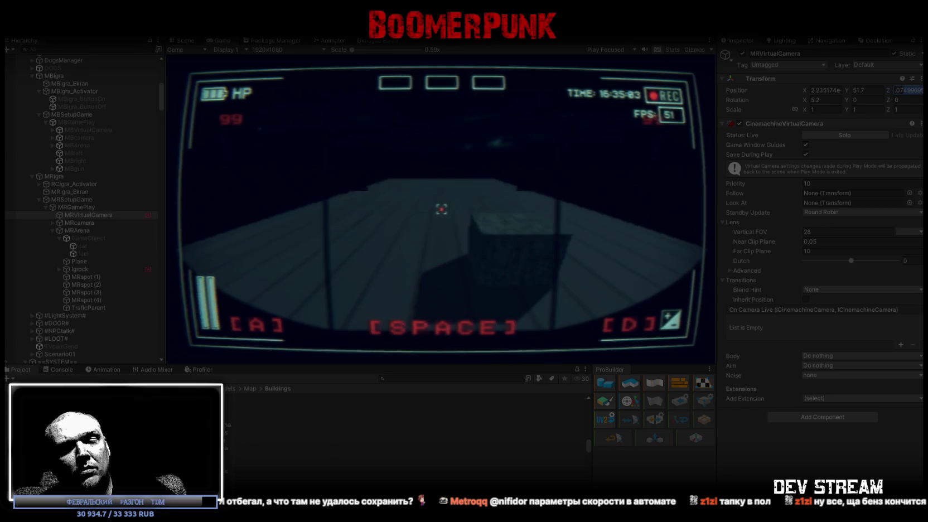
type("-0.08")
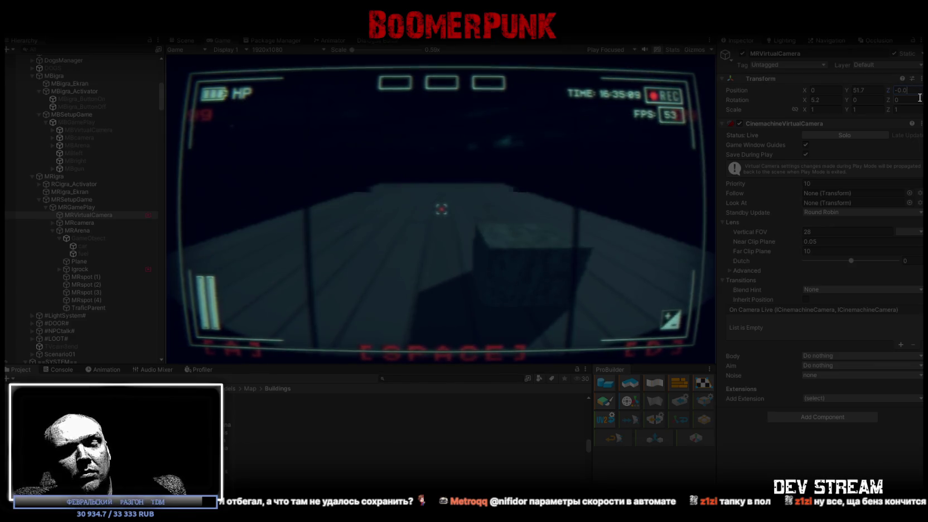
Step: Set the race camera's Position Z to -0.1 and Rotation X to 4.5
type("9")
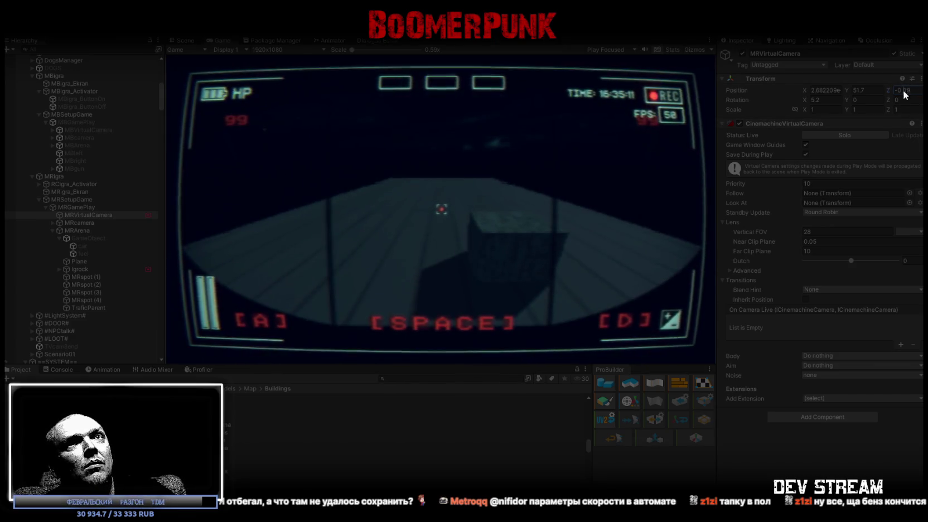
key("BackSpace")
key("BackSpace")
type("1")
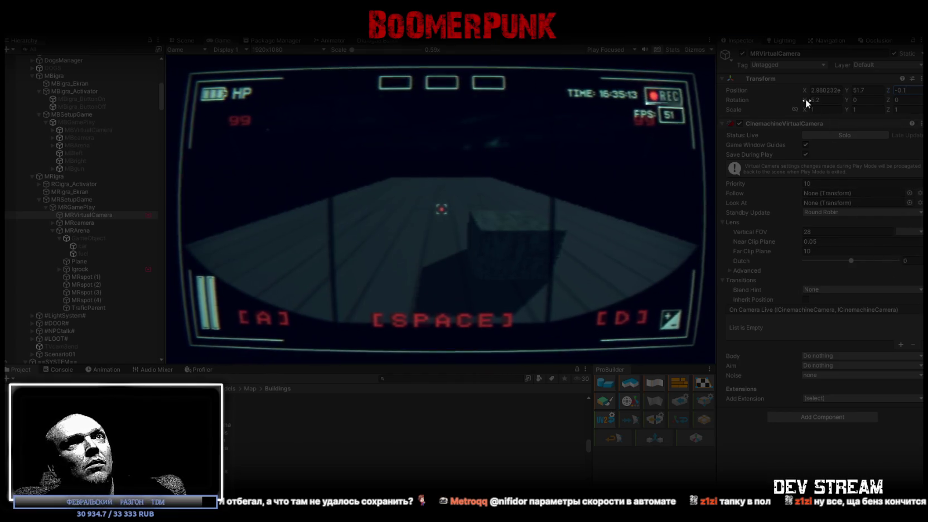
left_click_drag(802, 100, 794, 99)
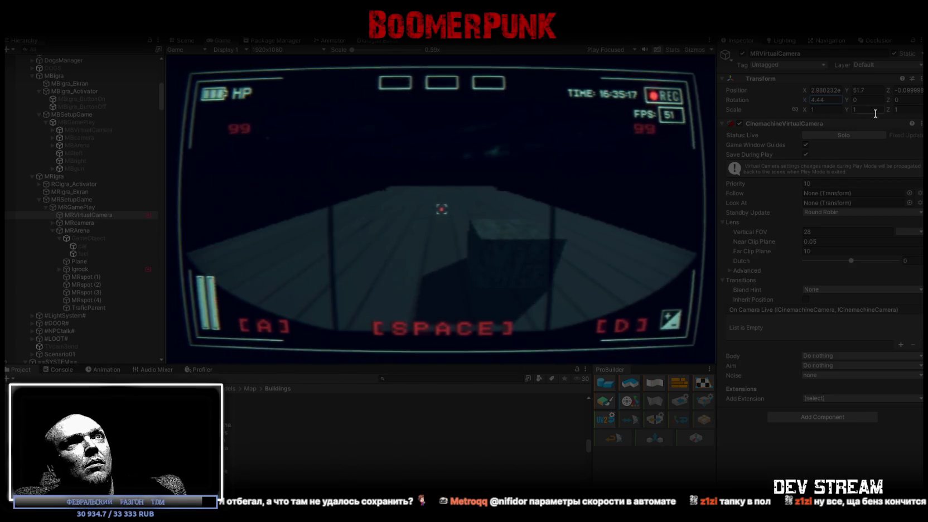
key("BackSpace")
type("5")
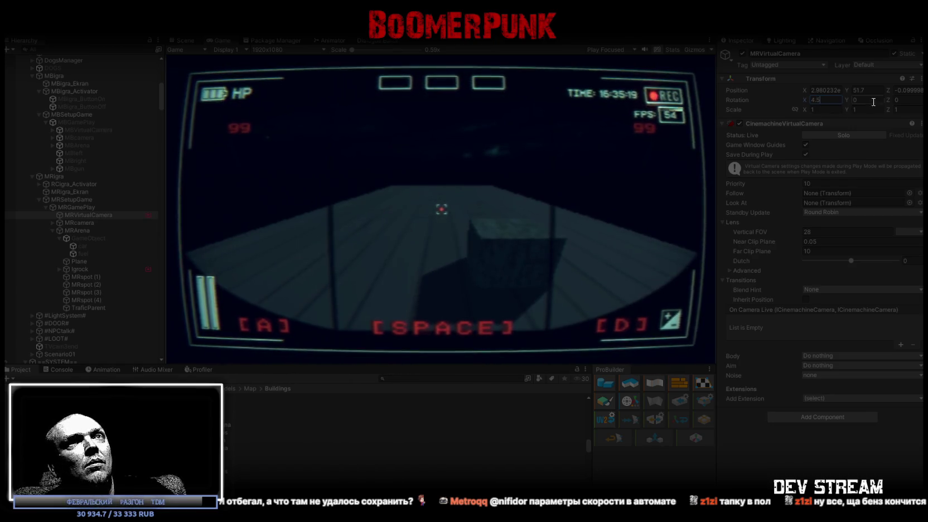
Step: Leave Position X unchanged and keep the camera transform's changes after play mode
left_click(829, 91)
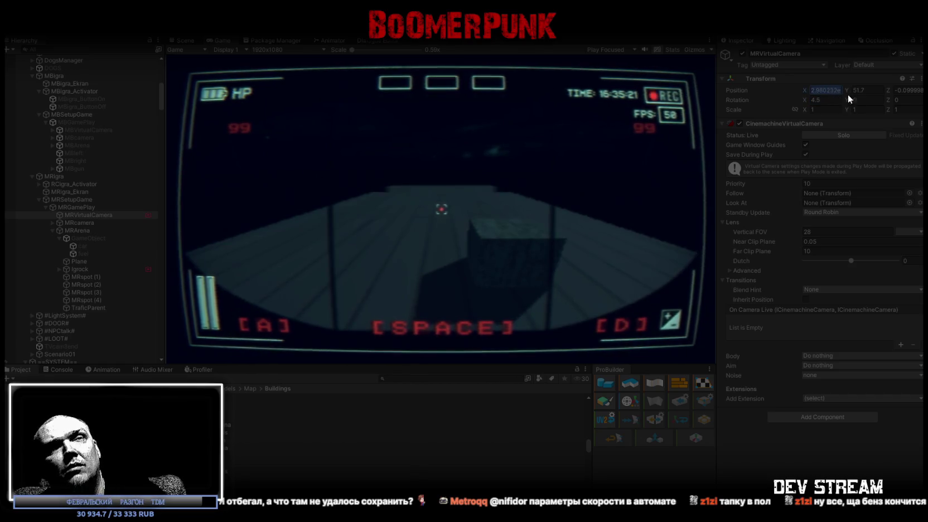
left_click(836, 454)
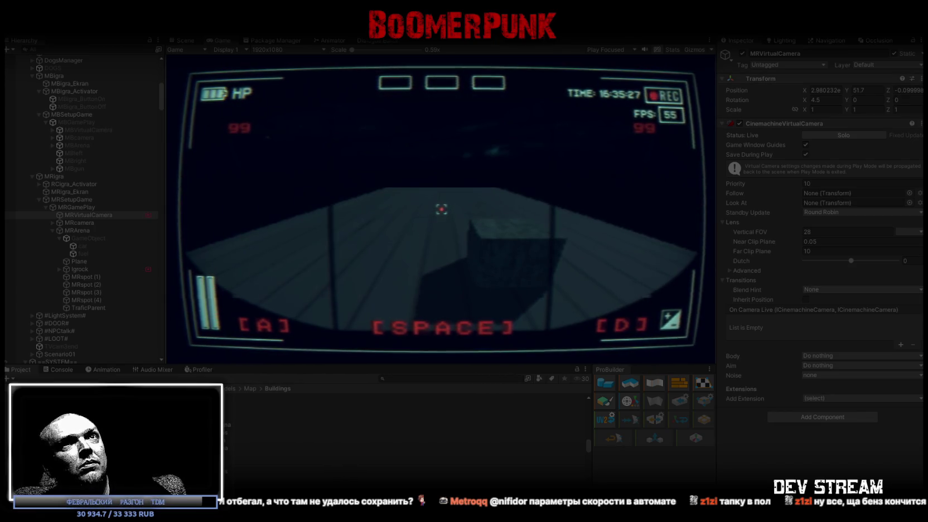
left_click(921, 79)
left_click(837, 143)
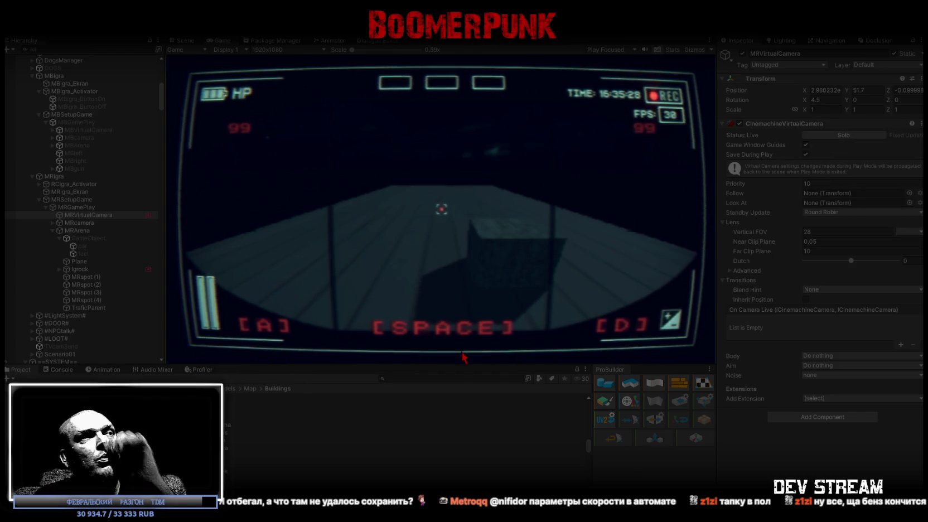
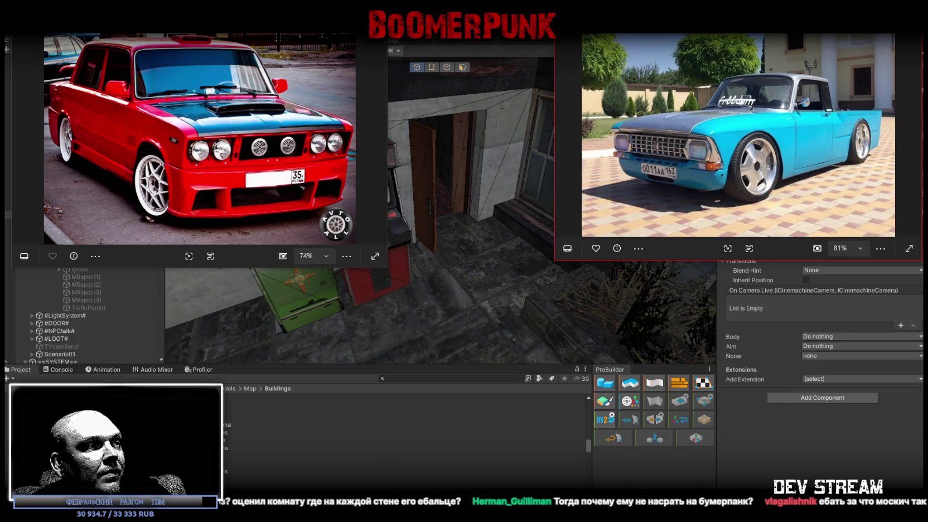
Step: Move the orange rally car photo below the red car and the Moskvich photo to the lower right
mouse_move(447, 363)
left_mouse_down()
mouse_move(249, 180)
mouse_move(172, 205)
mouse_move(198, 204)
mouse_move(200, 243)
left_mouse_up()
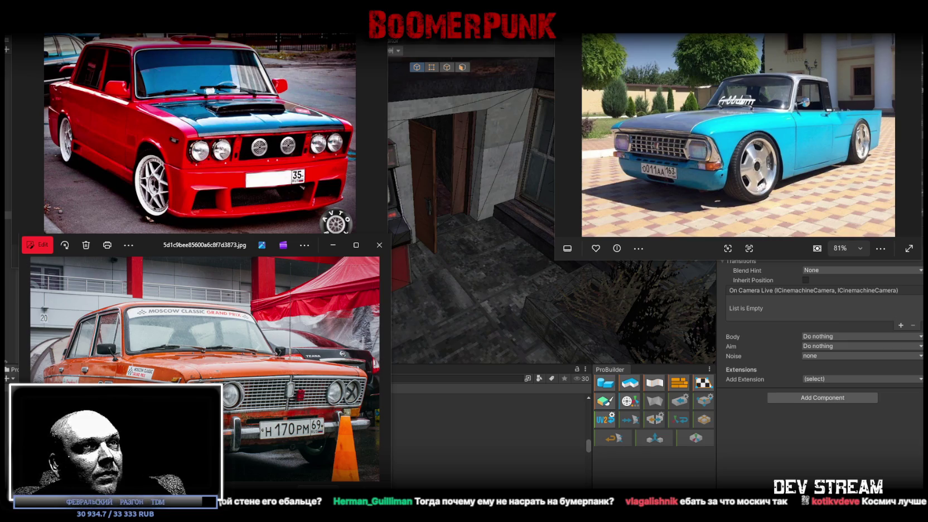
mouse_move(674, 263)
left_mouse_down()
mouse_move(739, 210)
mouse_move(766, 227)
left_mouse_up()
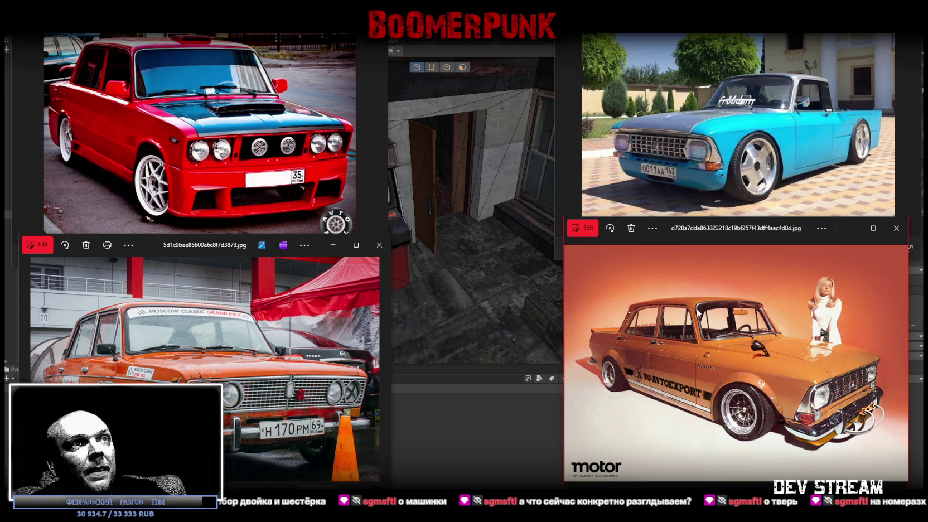
Step: Close the Moskvich photo viewer
left_click(896, 228)
Step: Close the red car, rally car and pickup photos, then arrange the orange car photo and blueprint sheet over Unity
left_click(379, 245)
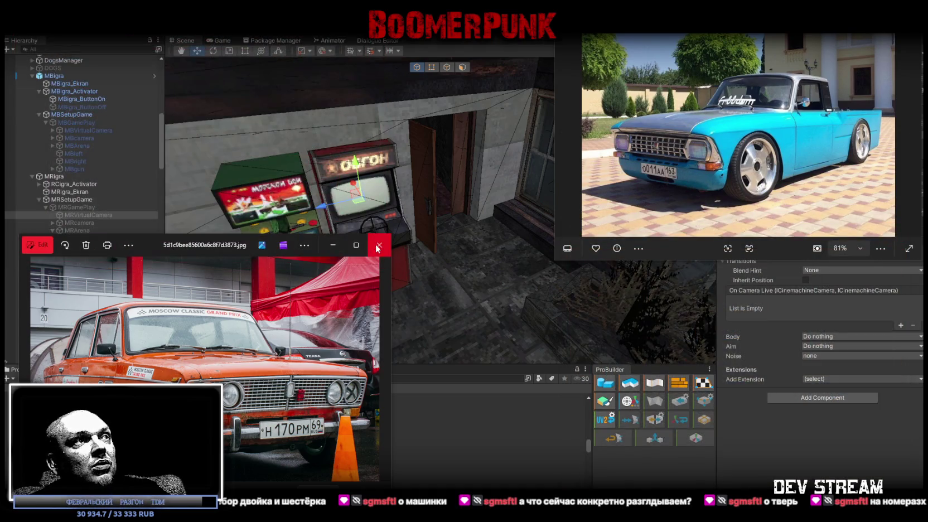
left_click(379, 245)
key("alt+F4")
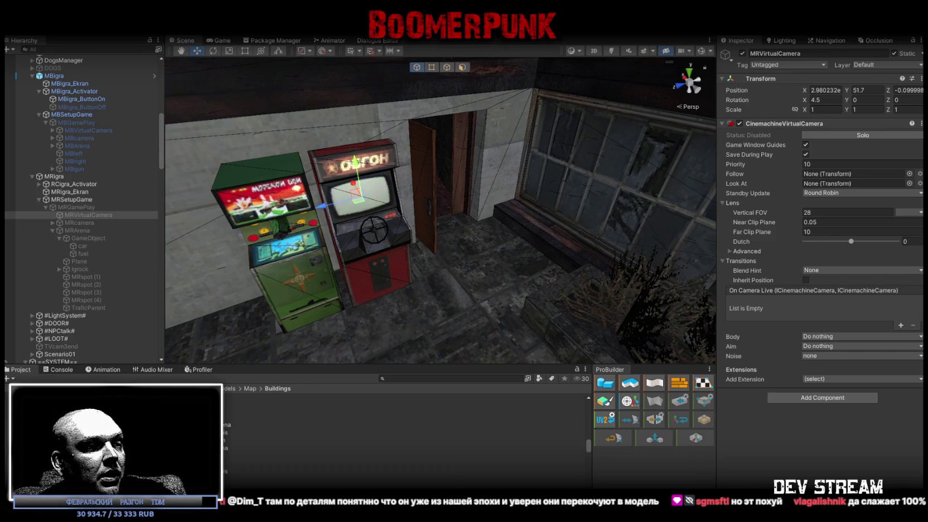
left_click_drag(569, 247, 611, 64)
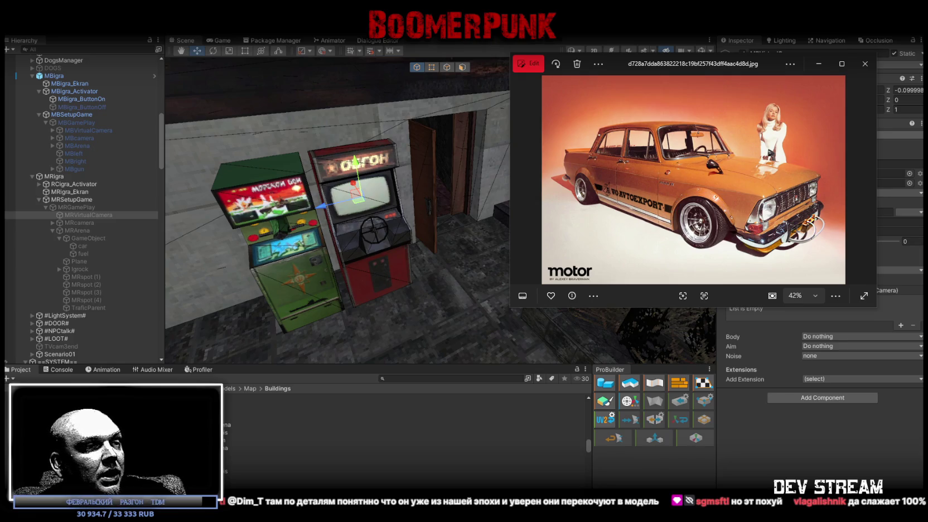
mouse_move(345, 246)
left_mouse_down()
mouse_move(277, 187)
mouse_move(158, 51)
left_mouse_up()
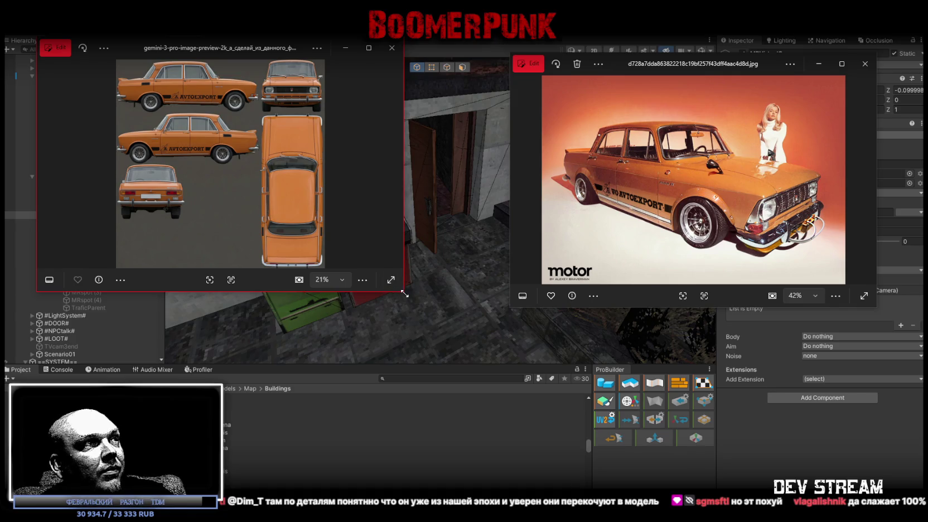
Step: Enlarge and narrow the blueprint sheet viewer to compare it with the car photo, then close it
left_click_drag(405, 293, 733, 485)
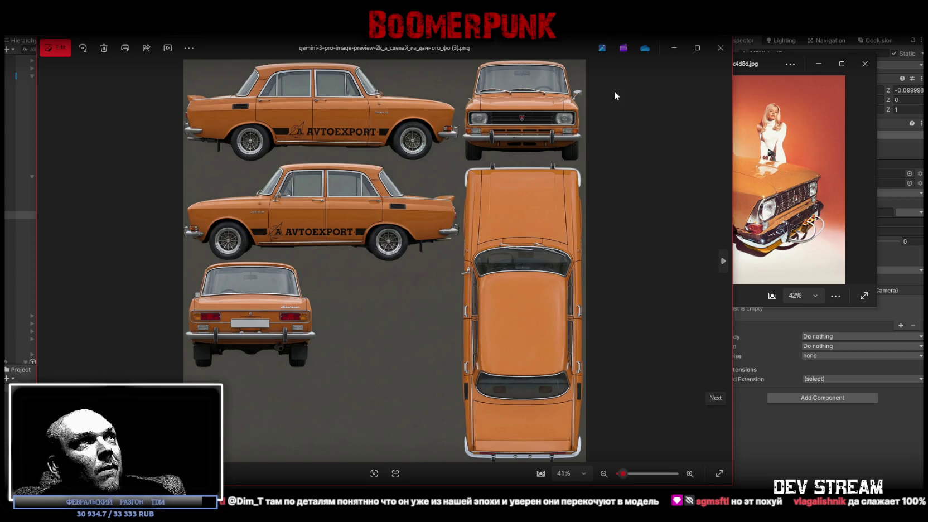
left_click_drag(733, 105, 531, 106)
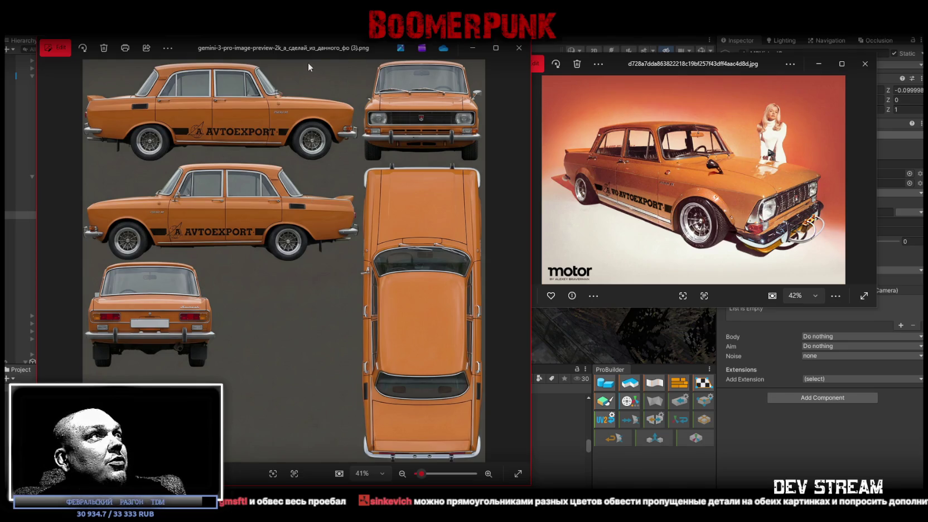
key("alt+F4")
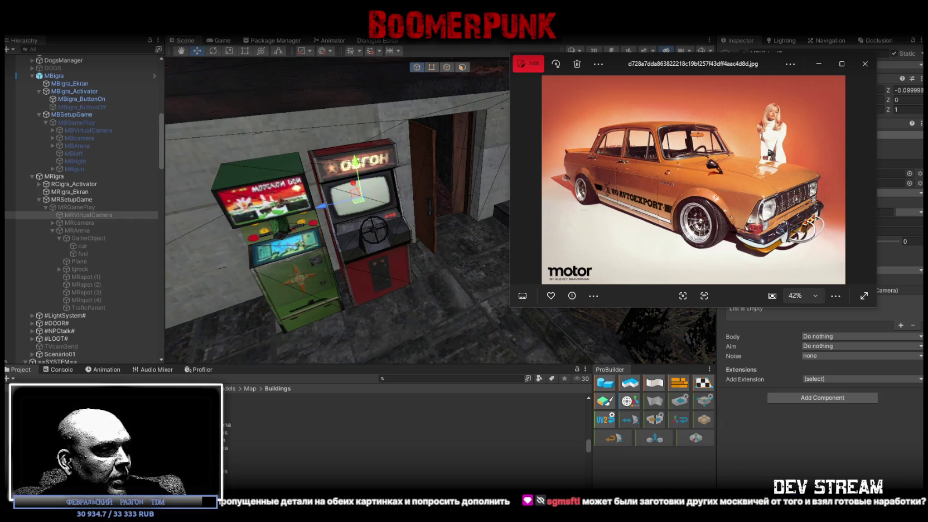
Step: Switch to Blockbench and save the arcade cabinet project
key("alt+Tab")
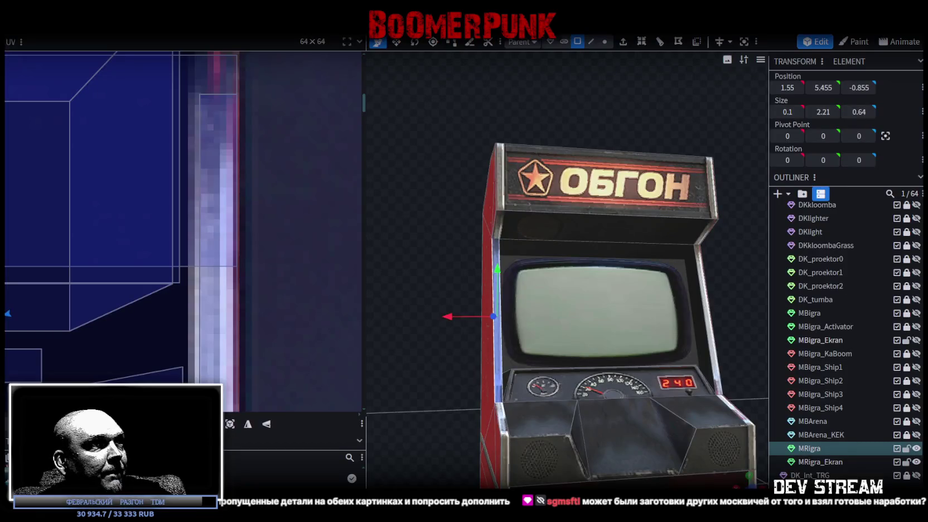
scroll(452, 406, "down", 5)
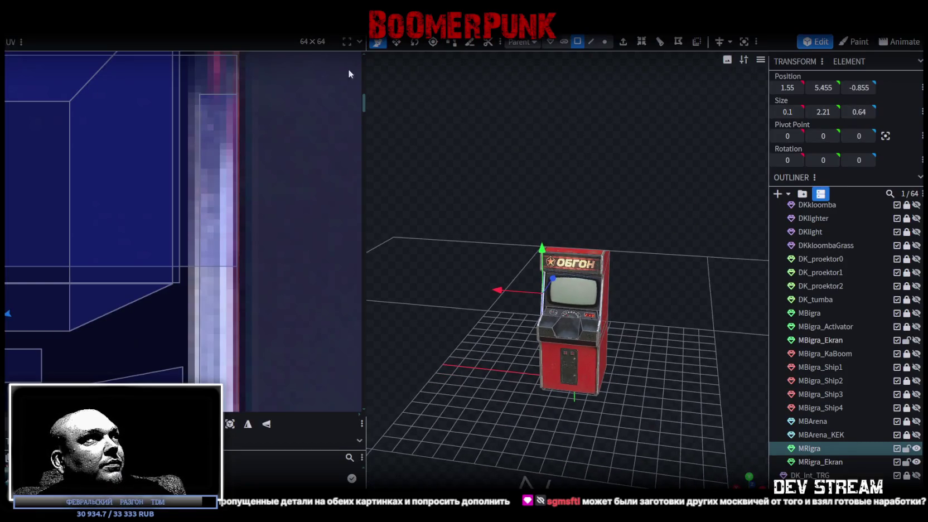
key("ctrl+s")
Step: Open TDMcar.bbmodel from the recent projects and zoom in on the car model
key("ctrl+w")
scroll(483, 356, "down", 1)
scroll(469, 335, "up", 1)
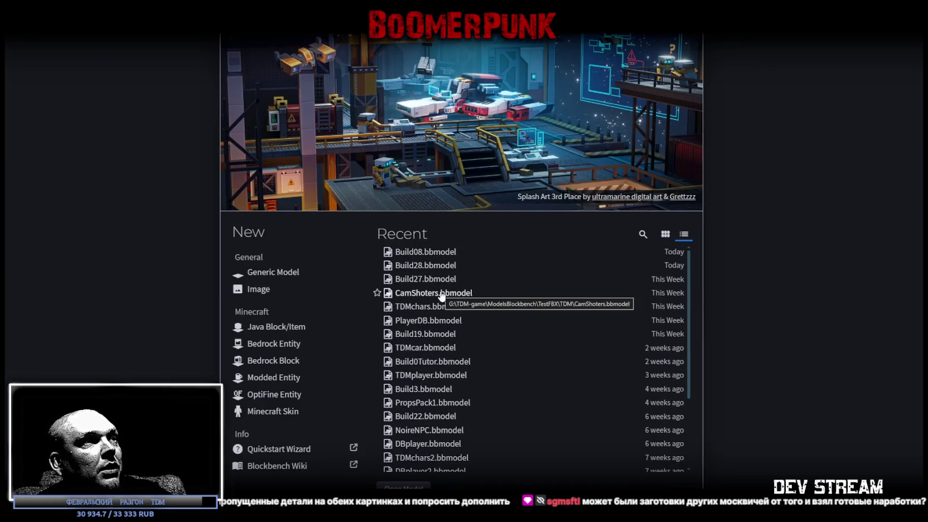
left_click(422, 348)
mouse_move(630, 390)
left_mouse_down()
mouse_move(591, 325)
mouse_move(607, 325)
left_mouse_up()
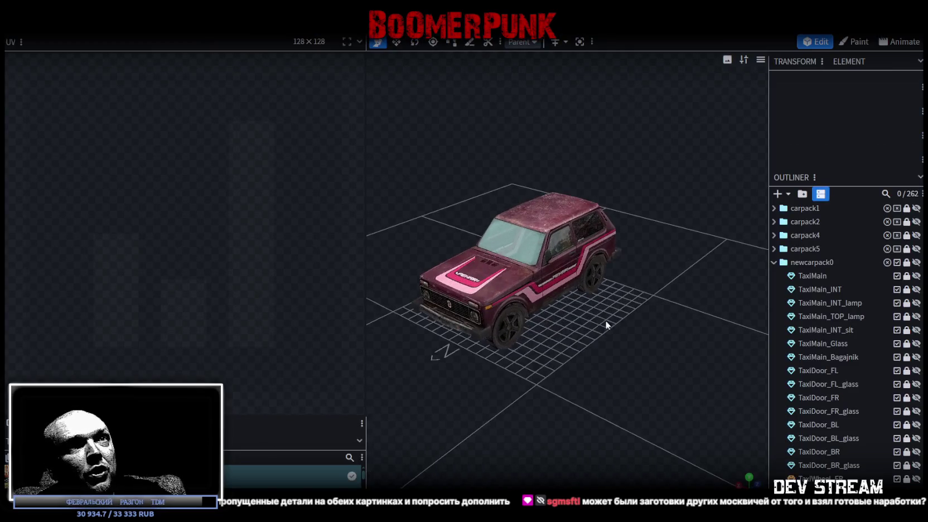
Step: Collapse newcarpack0, hide newcarpack0 through newcarpack4 after previewing each, and widen the viewport to show TDMcar textures
left_click(774, 262)
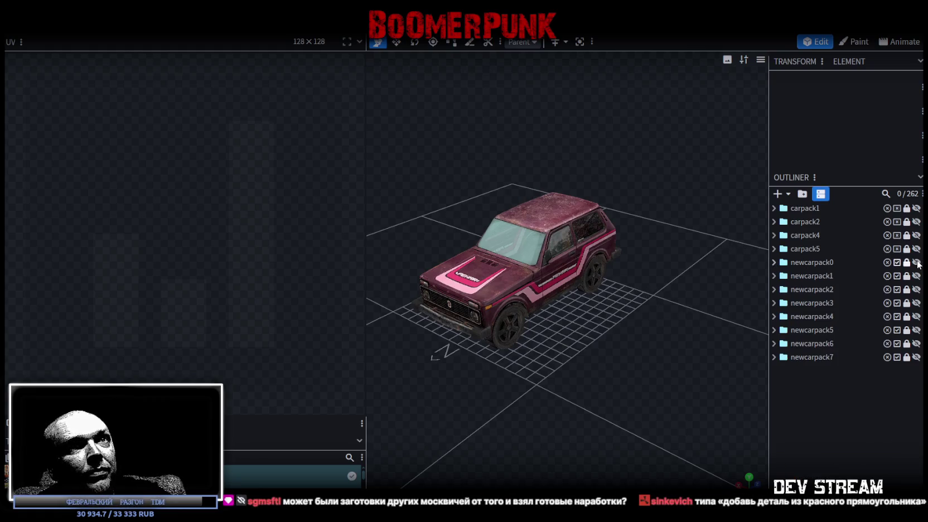
left_click(916, 263)
left_click(916, 276)
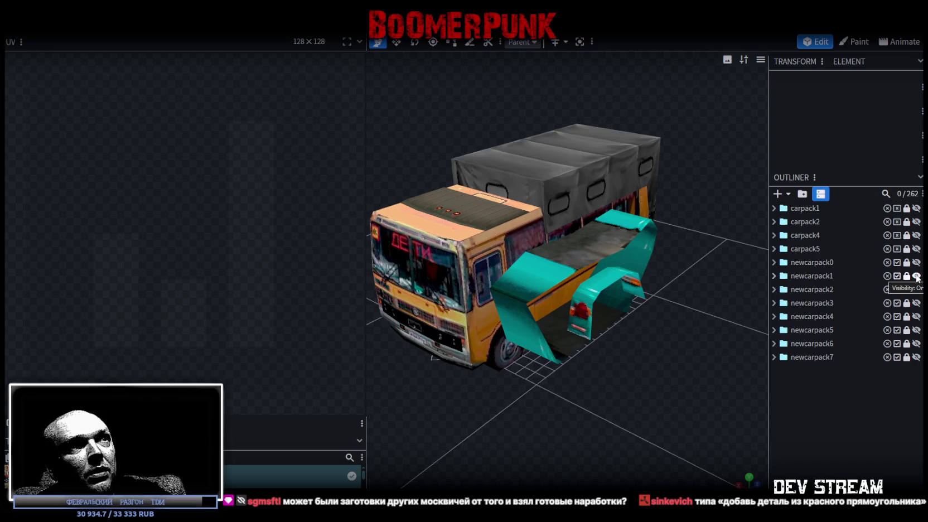
left_click(917, 276)
left_click(916, 289)
left_click(916, 290)
left_click(916, 302)
left_click(916, 303)
left_click(916, 316)
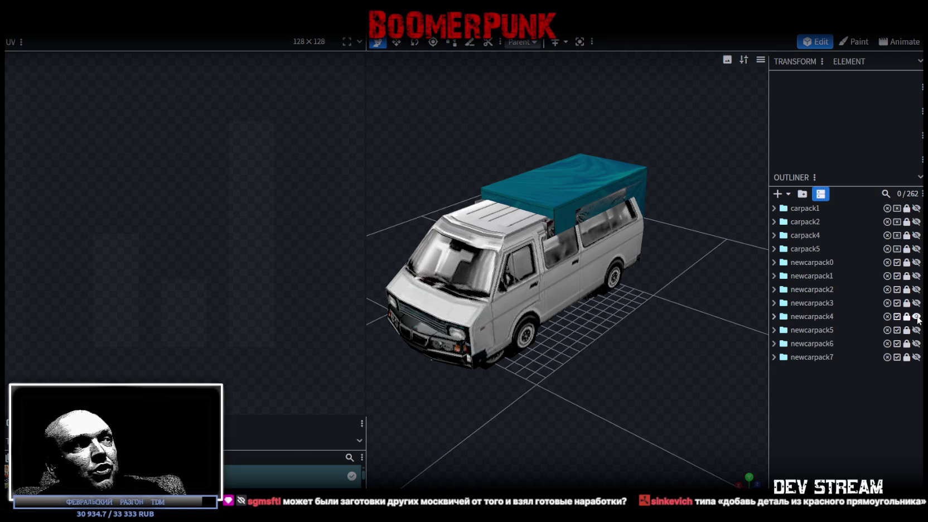
left_click(916, 316)
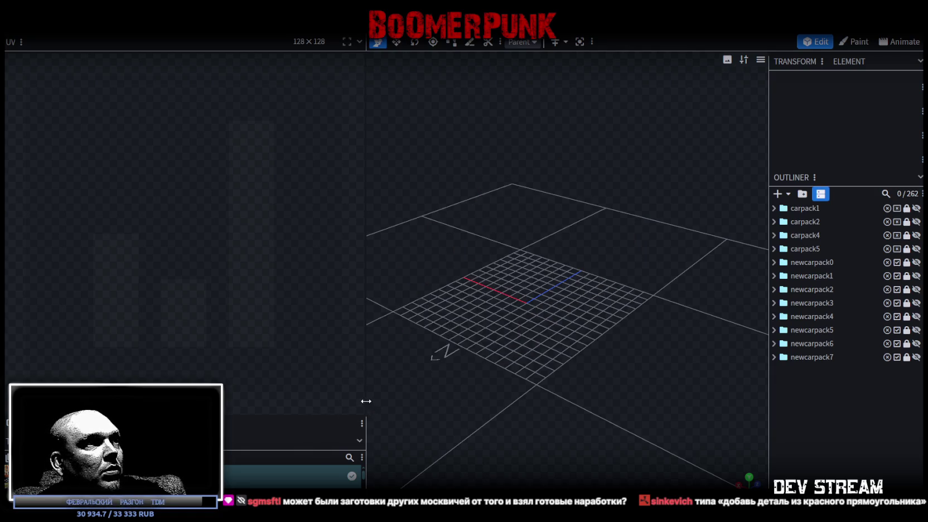
left_click_drag(367, 400, 221, 401)
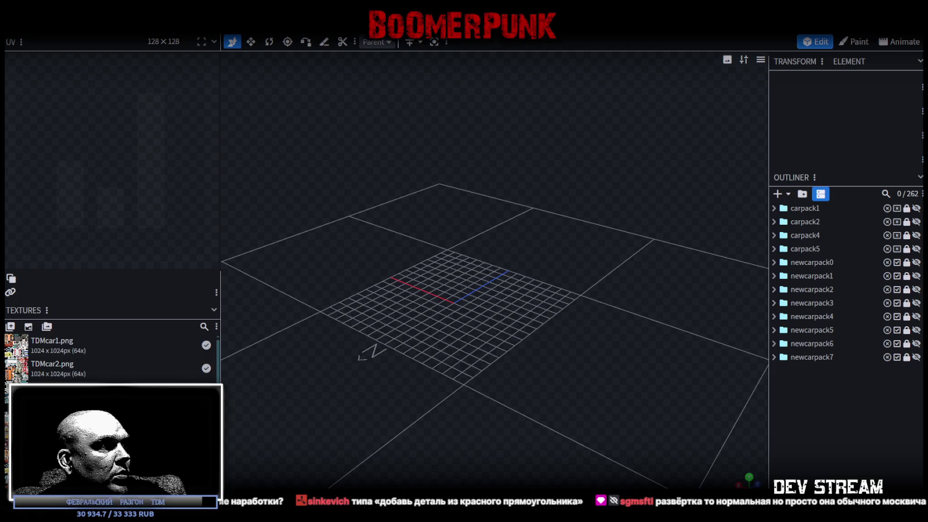
right_click(17, 364)
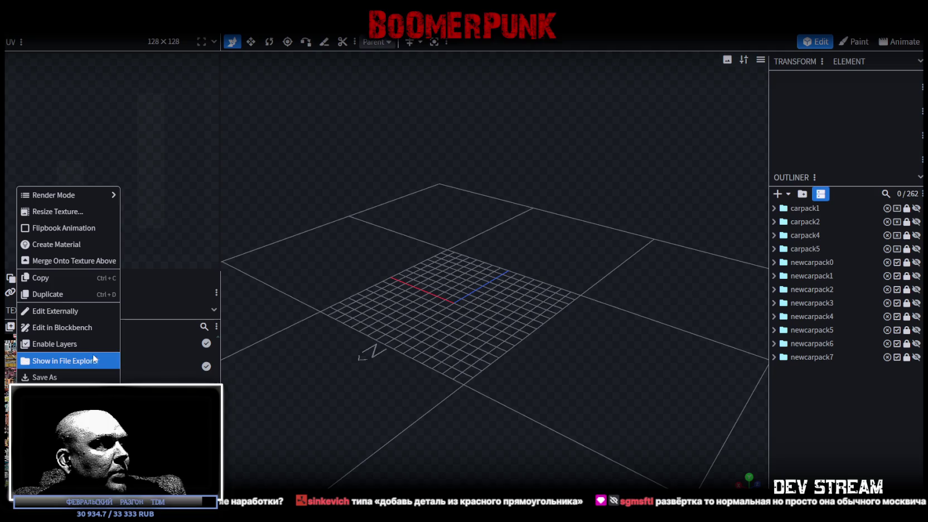
left_click(65, 361)
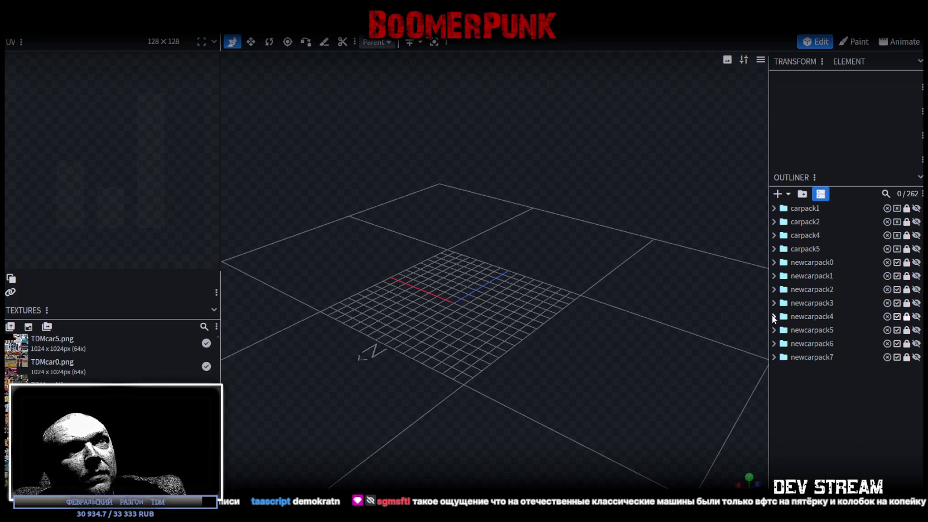
Step: Show the Brilliant body and Brilliant_glass from newcarpack4 and select both in the Outliner
left_click(774, 316)
scroll(807, 329, "down", 3)
scroll(817, 322, "down", 5)
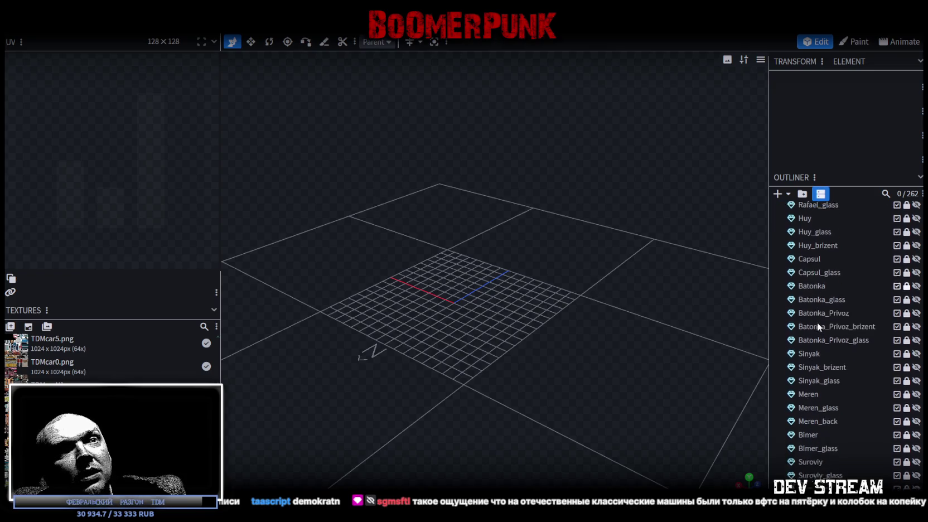
left_click(916, 461)
left_click(916, 474)
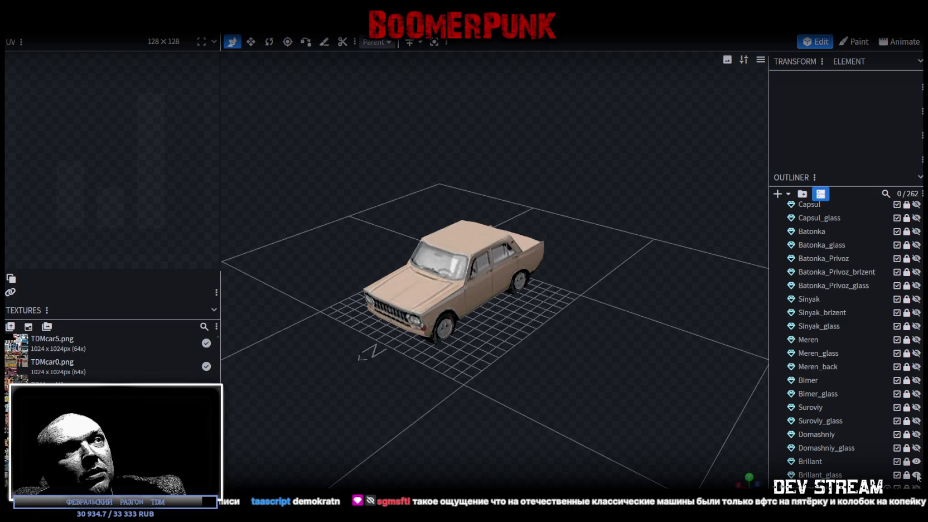
mouse_move(552, 362)
left_mouse_down()
mouse_move(390, 328)
mouse_move(374, 315)
mouse_move(554, 369)
mouse_move(657, 363)
mouse_move(747, 413)
left_mouse_up()
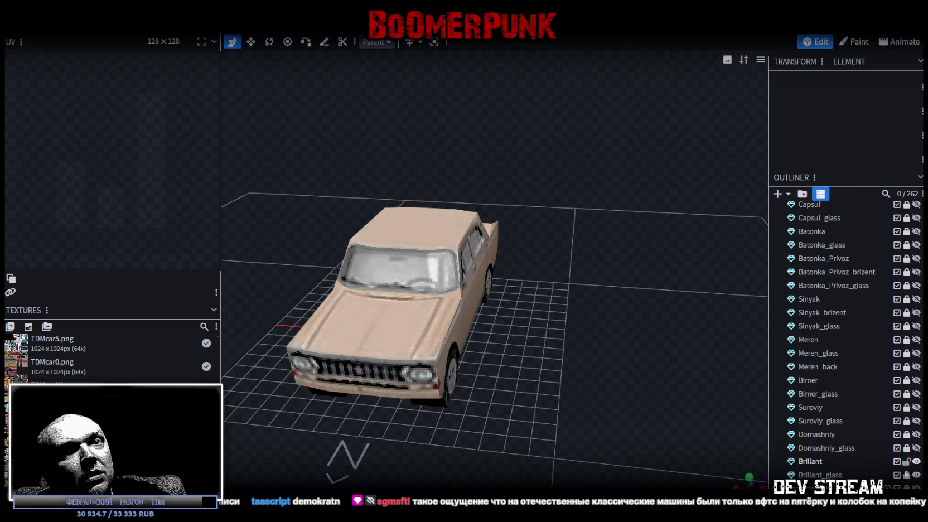
left_click(809, 461)
left_click(814, 474, "shift")
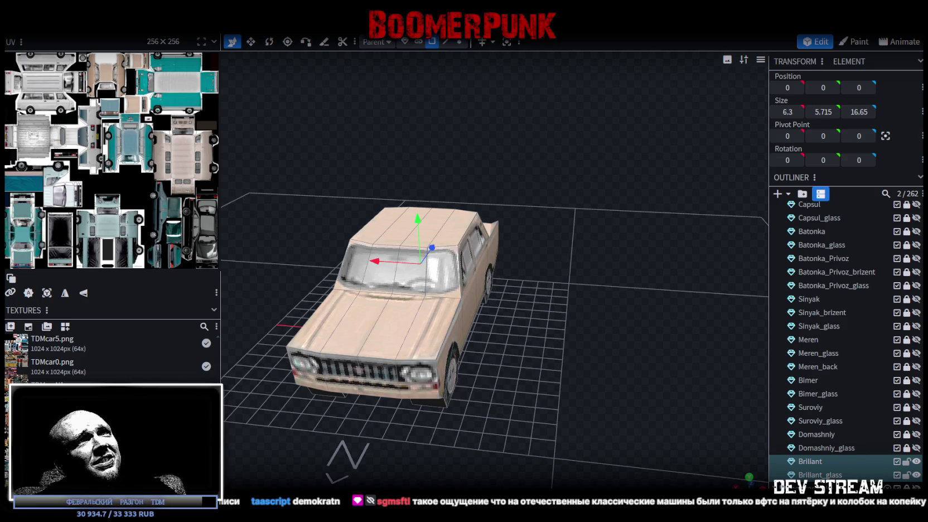
Step: Save the TDMcar project, flip to the arcade project and back, and select the MRigra part
key("ctrl+s")
key("ctrl+Tab")
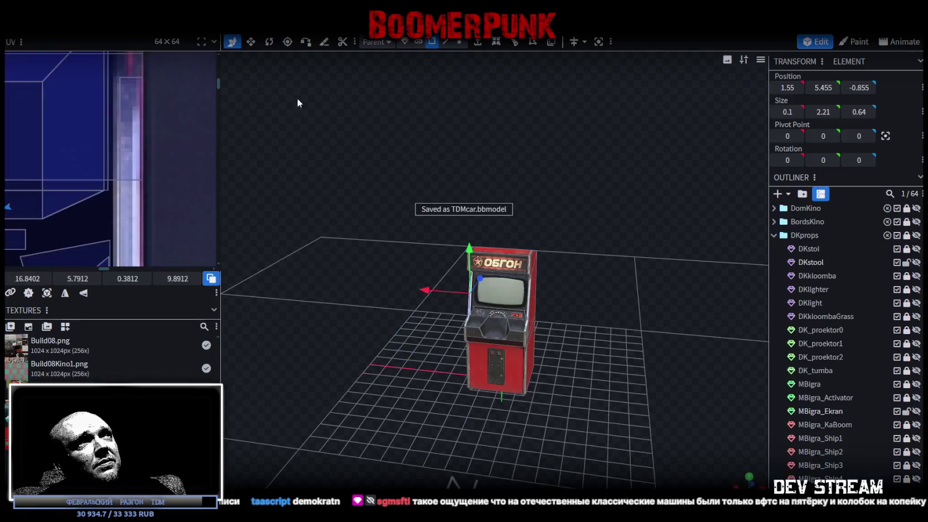
key("ctrl+Tab")
mouse_move(425, 361)
left_mouse_down()
mouse_move(461, 341)
mouse_move(566, 390)
left_mouse_up()
left_click(566, 390)
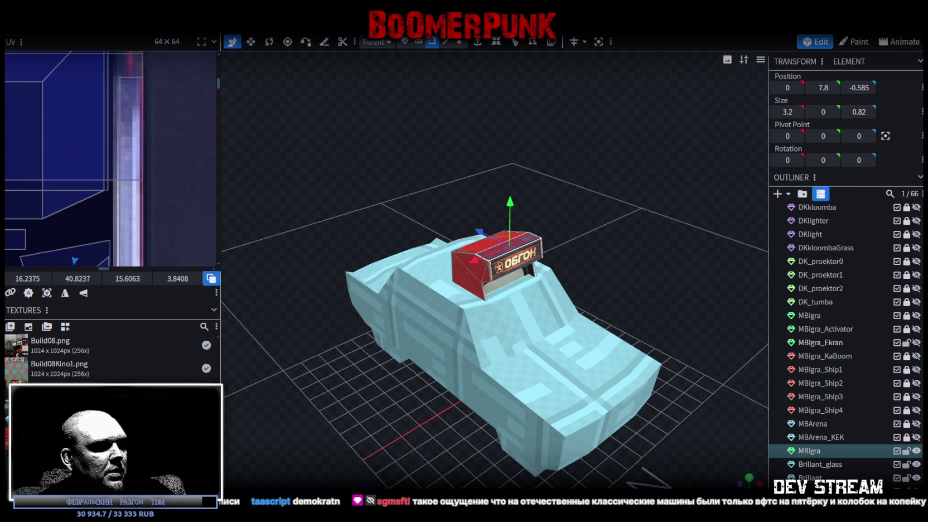
Step: Close the car photo viewer and cycle through Unity and Blockbench over to the Photoshop atlas
key("alt+Tab")
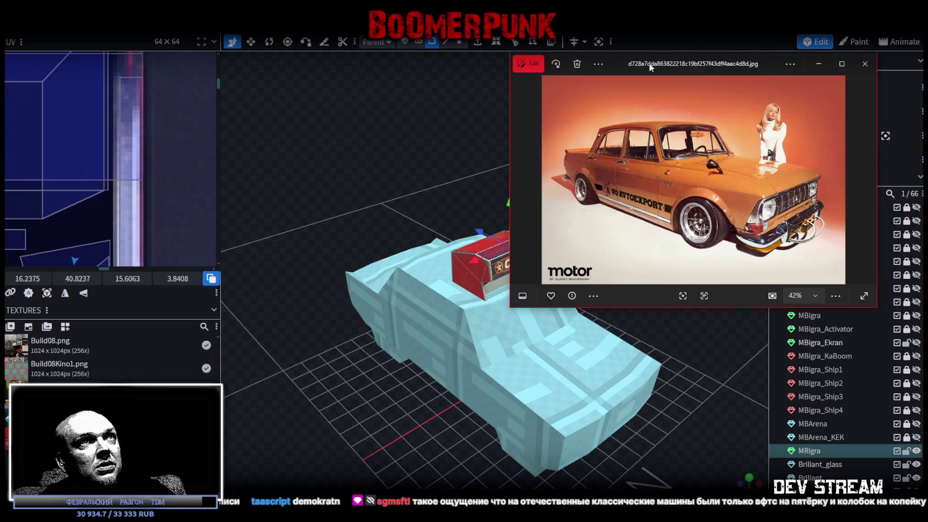
key("alt+Tab")
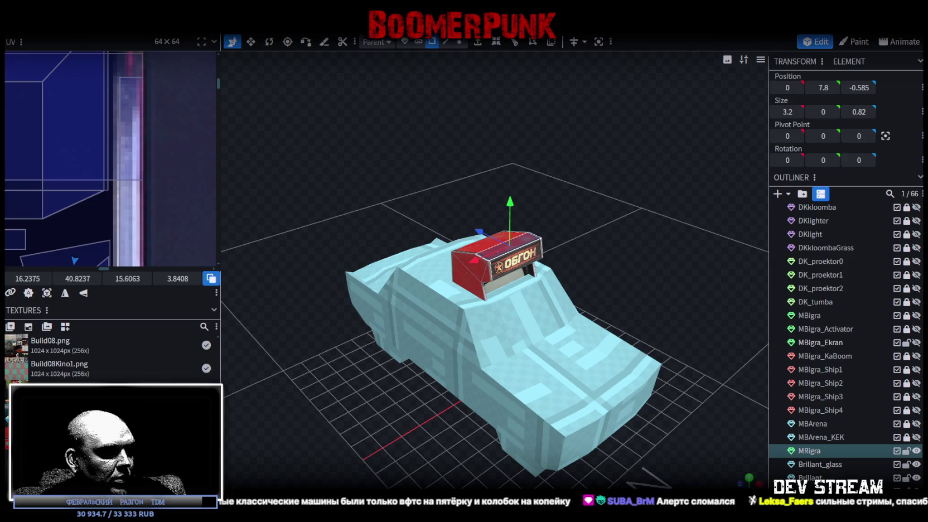
key("alt+Tab")
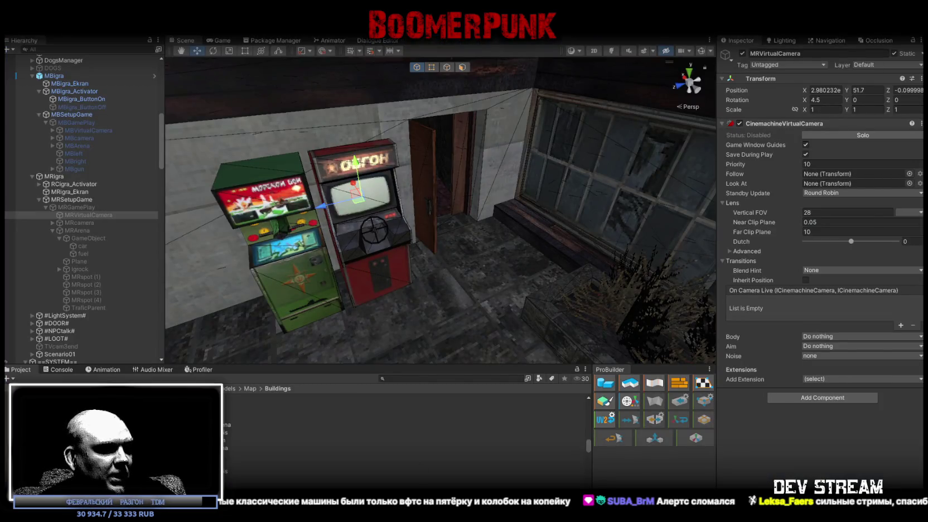
key("alt+Tab")
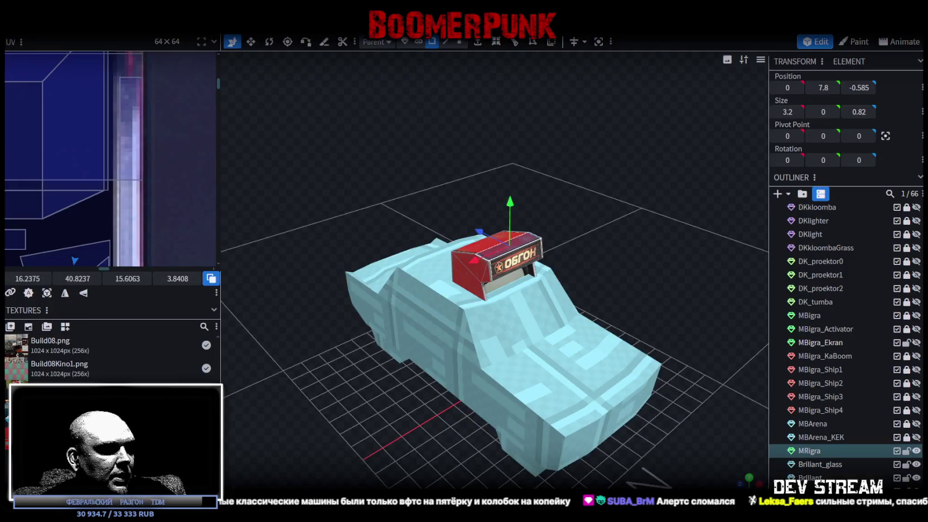
key("alt+Tab")
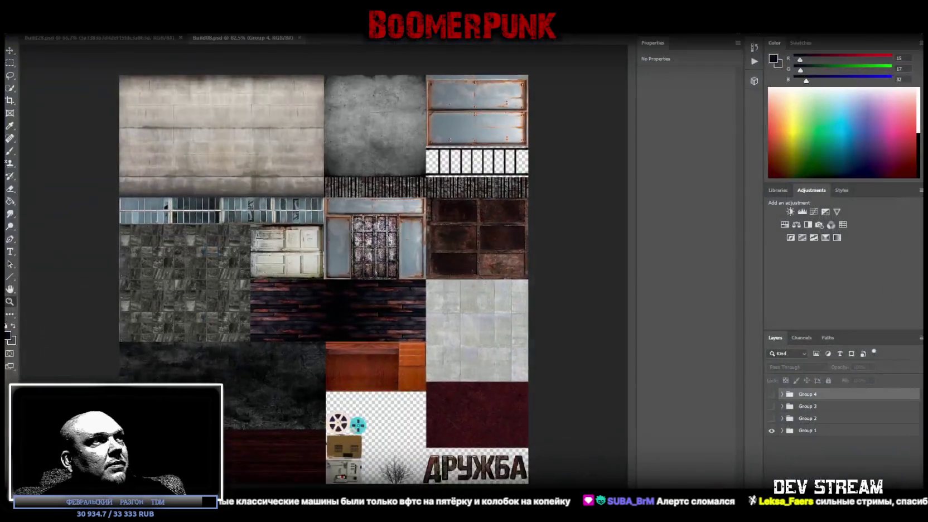
Step: Hide Group 1, show Group 4, and hide its Hue/Saturation 42 adjustment
left_click(771, 431)
left_click(771, 393)
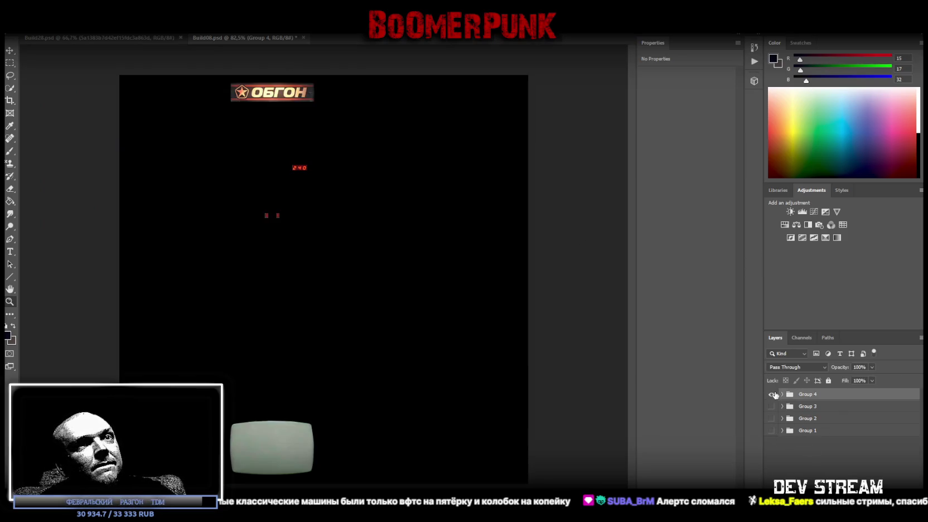
left_click(782, 395)
left_click(772, 413)
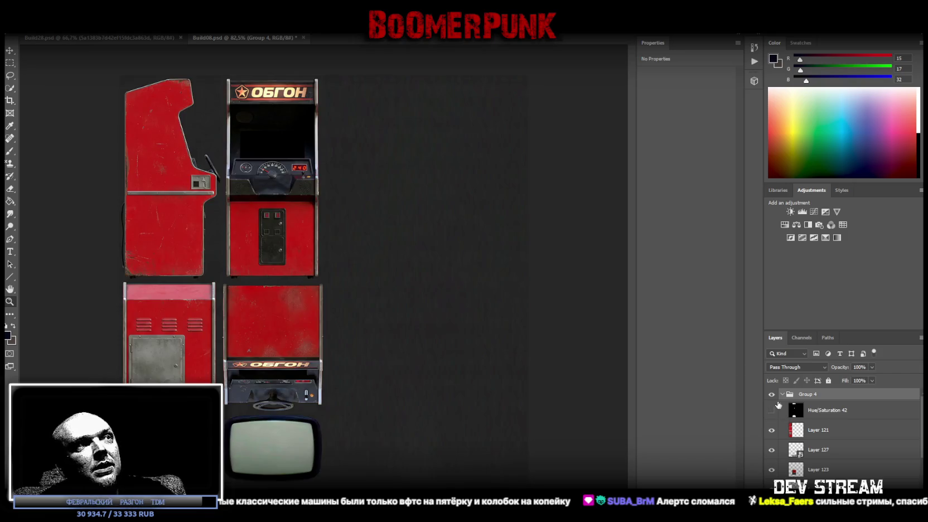
Step: Place the Moskvich reference sheet, scale it down to 17.92 cm, and move it up beside the cabinets
mouse_move(440, 280)
left_mouse_down()
mouse_move(427, 243)
mouse_move(434, 281)
left_mouse_up()
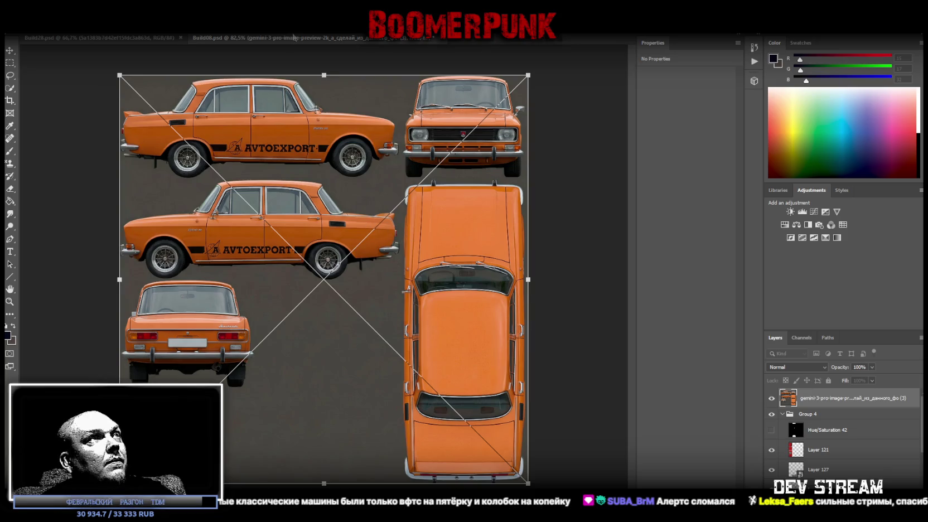
key("Return")
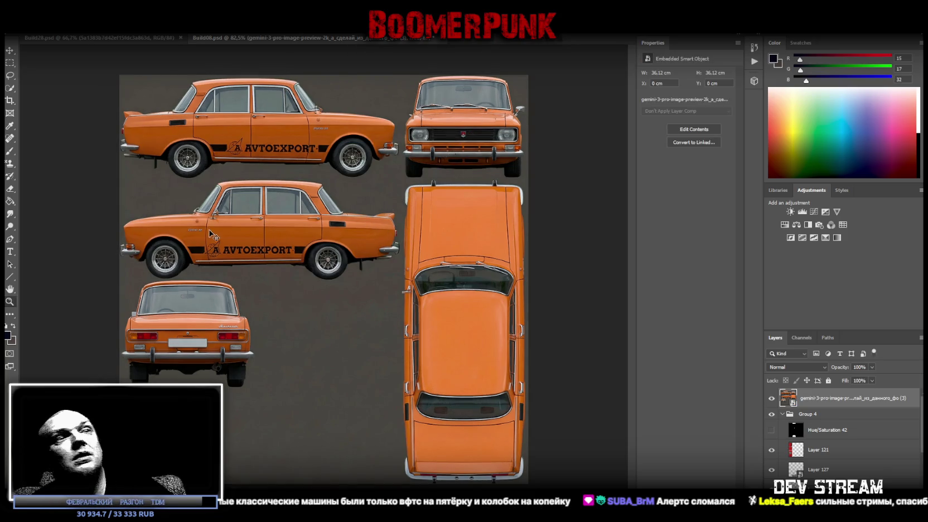
key("ctrl+t")
left_click_drag(119, 279, 326, 266)
left_click_drag(383, 327, 383, 224)
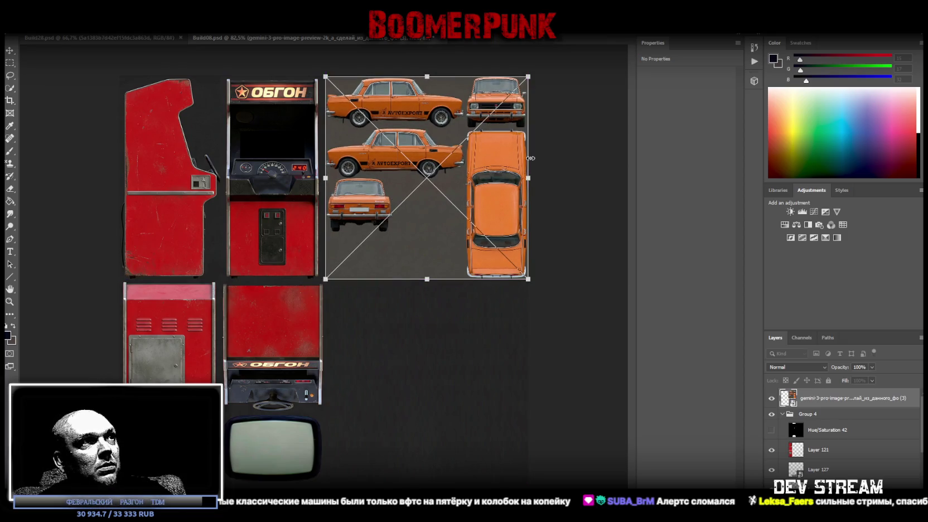
key("Return")
Step: Zoom in to inspect the placed car images on the atlas
left_click(10, 302)
left_click(458, 167)
scroll(458, 240, "up", 2)
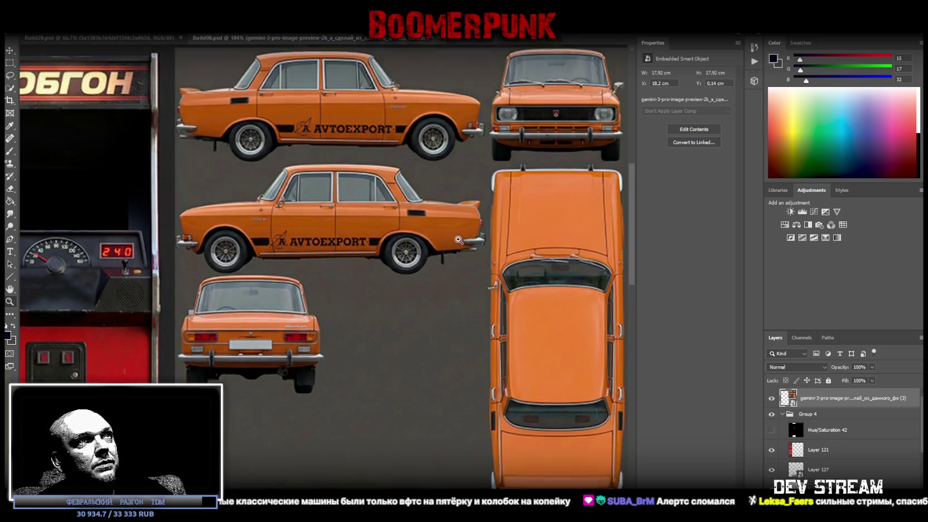
scroll(458, 240, "down", 2)
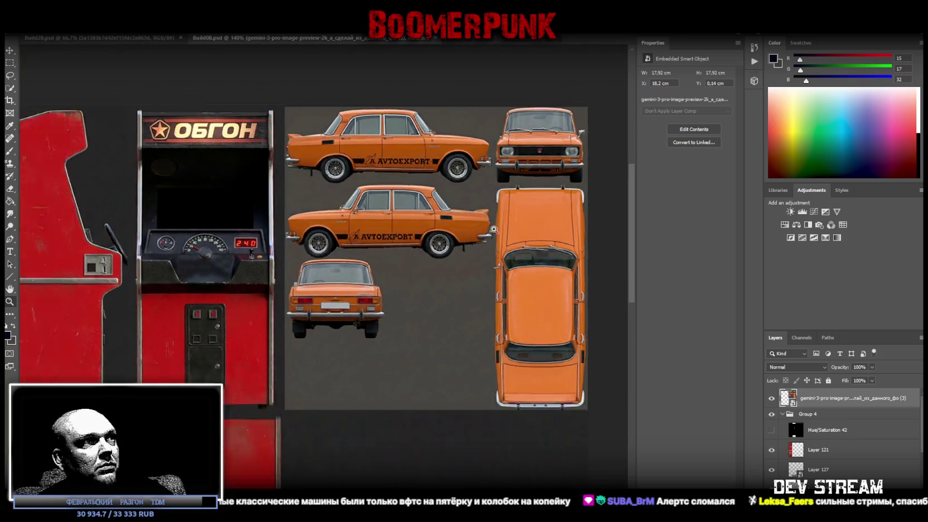
scroll(494, 229, "down", 2)
left_click(25, 28)
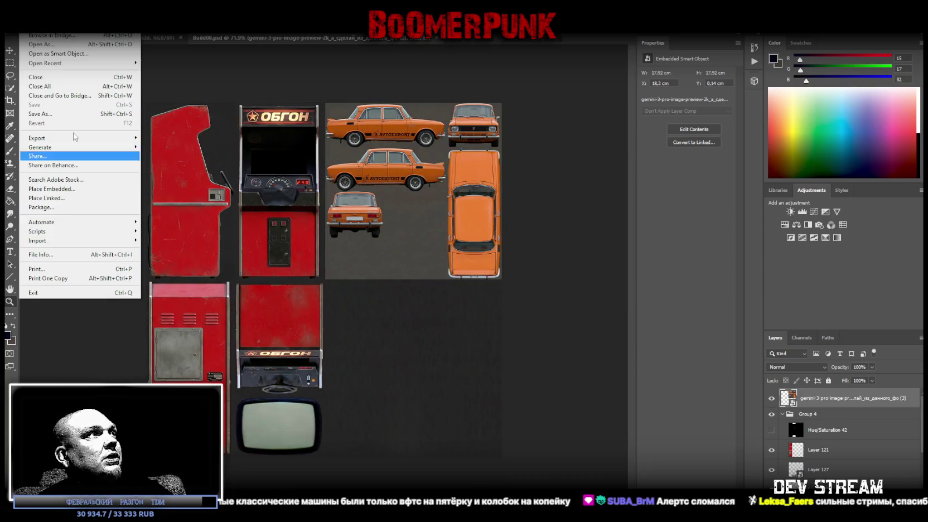
Step: Save the atlas as a PNG, overwriting Build08_MR.png
left_click(67, 114)
left_click(243, 315)
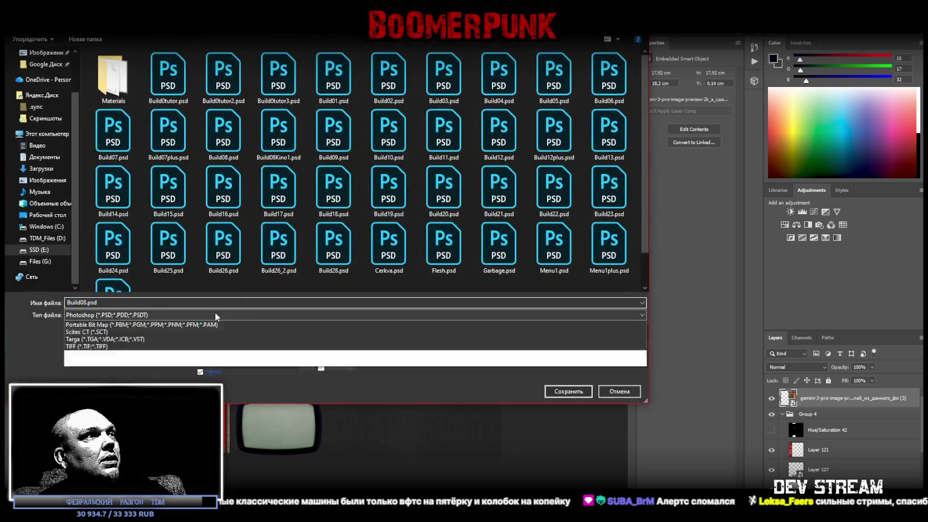
left_click(243, 455)
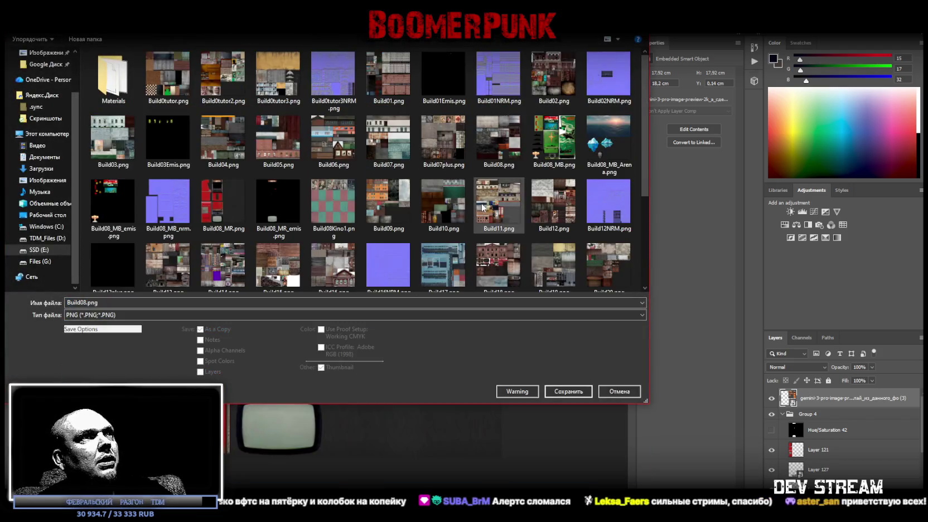
scroll(473, 204, "down", 5)
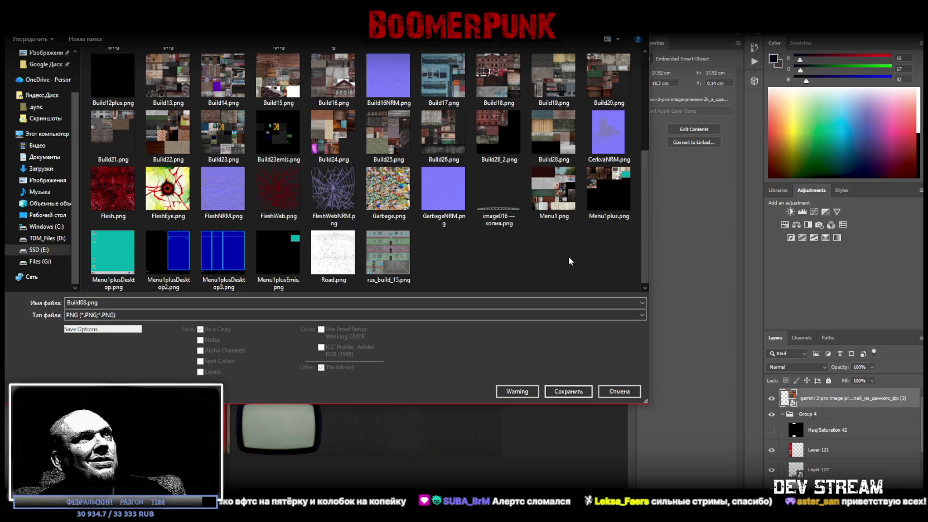
scroll(505, 234, "up", 3)
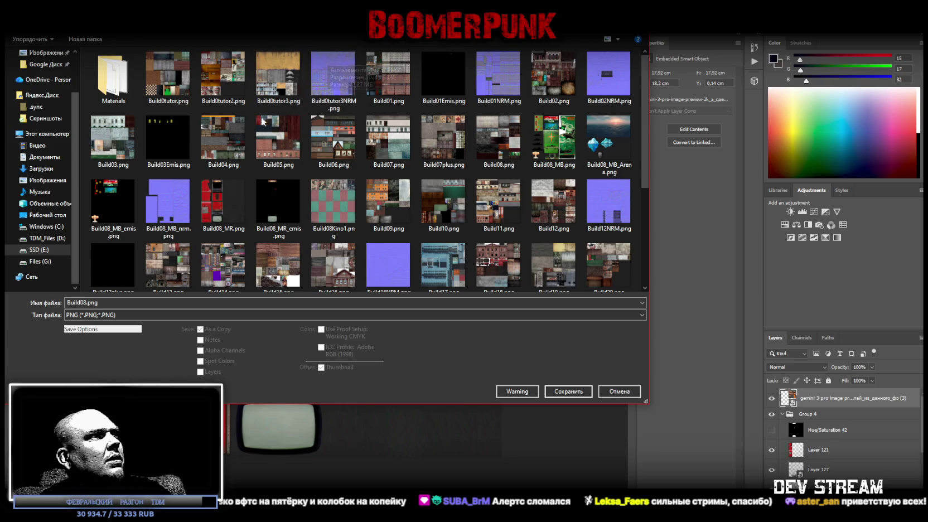
double_click(223, 204)
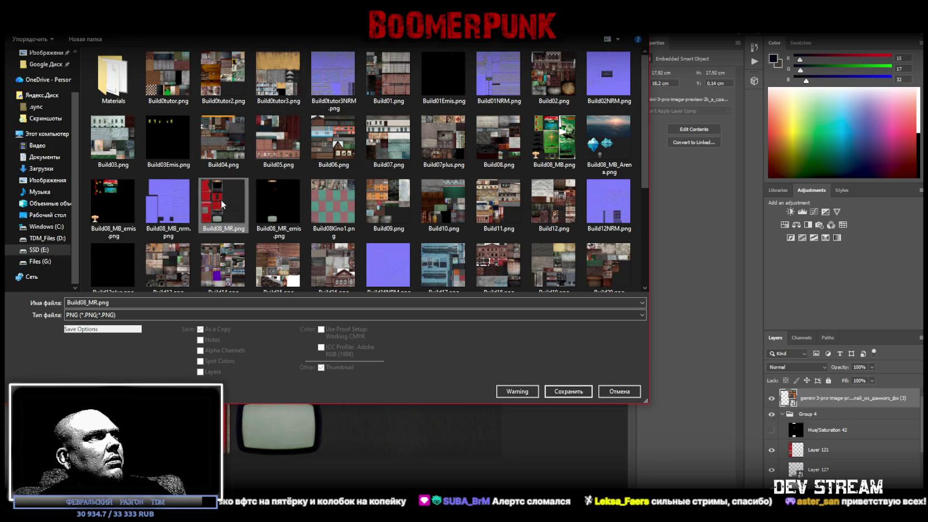
left_click(467, 266)
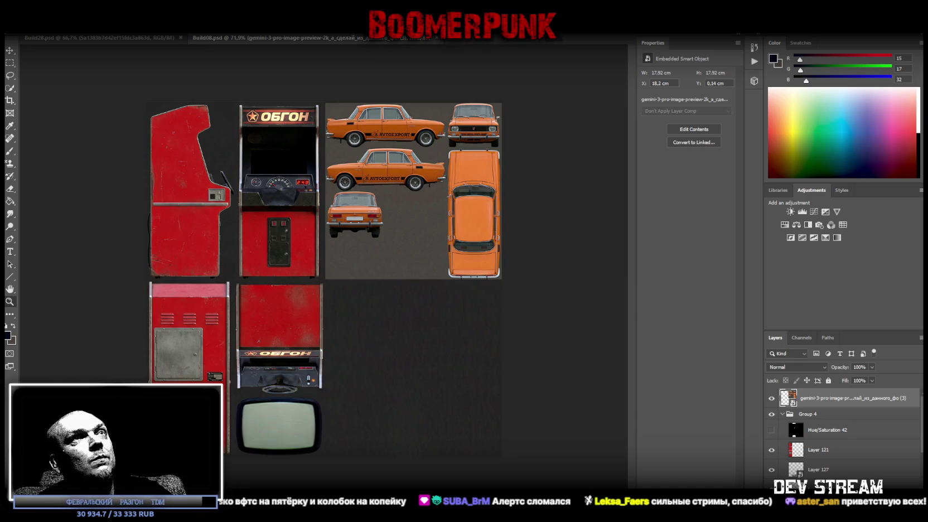
Step: Hide the red ОБГОН roof block and select both Brillant car meshes
key("alt+Tab")
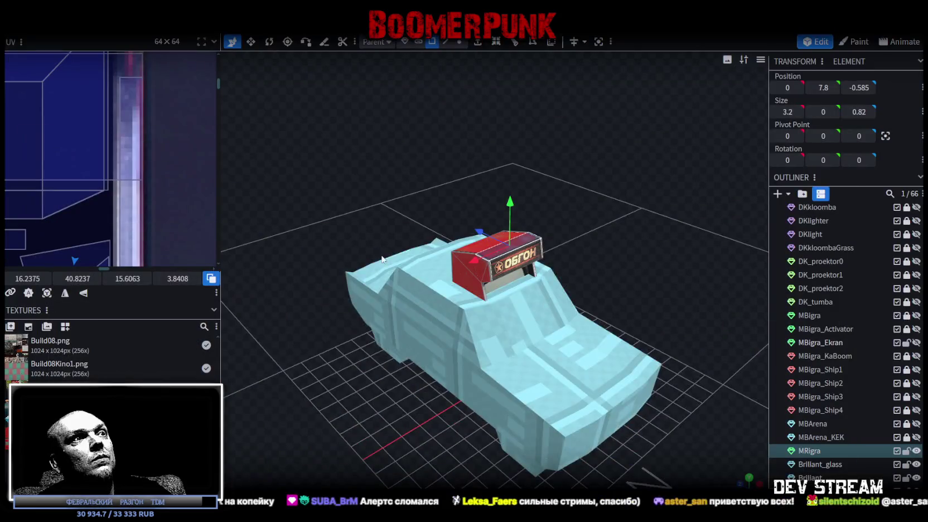
scroll(390, 239, "up", 5)
scroll(425, 191, "up", 3)
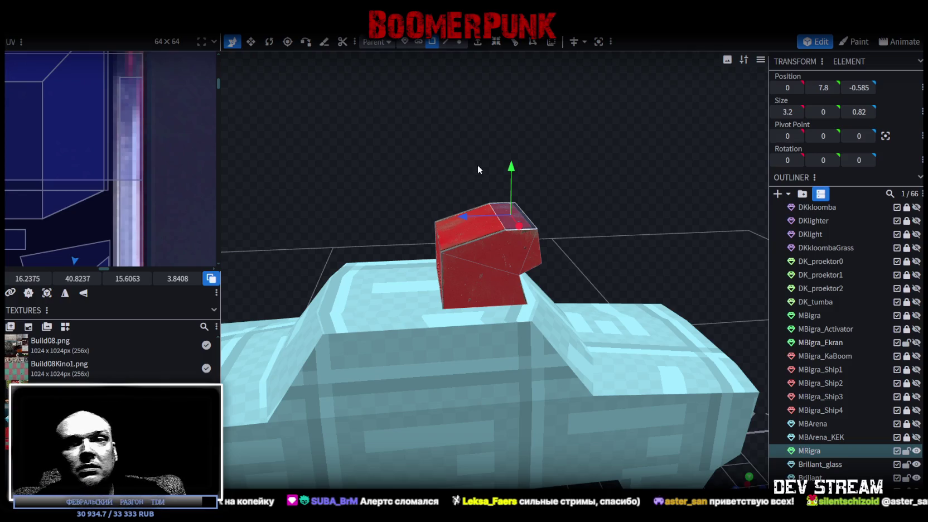
scroll(423, 184, "down", 5)
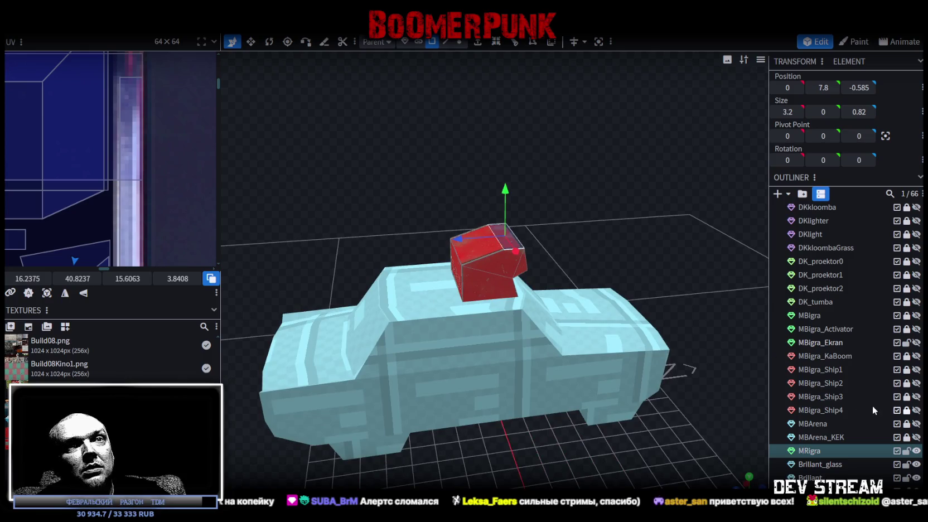
left_click(915, 451)
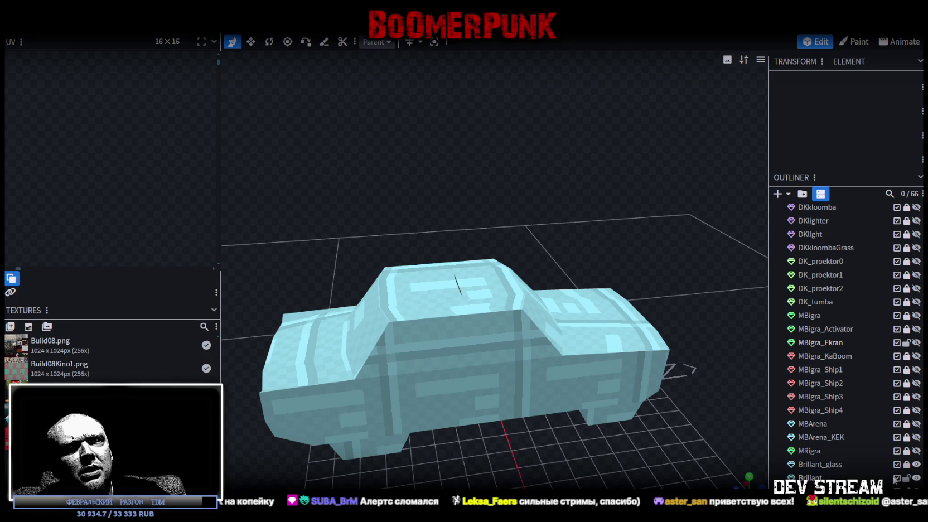
left_click(805, 464)
right_click(806, 466)
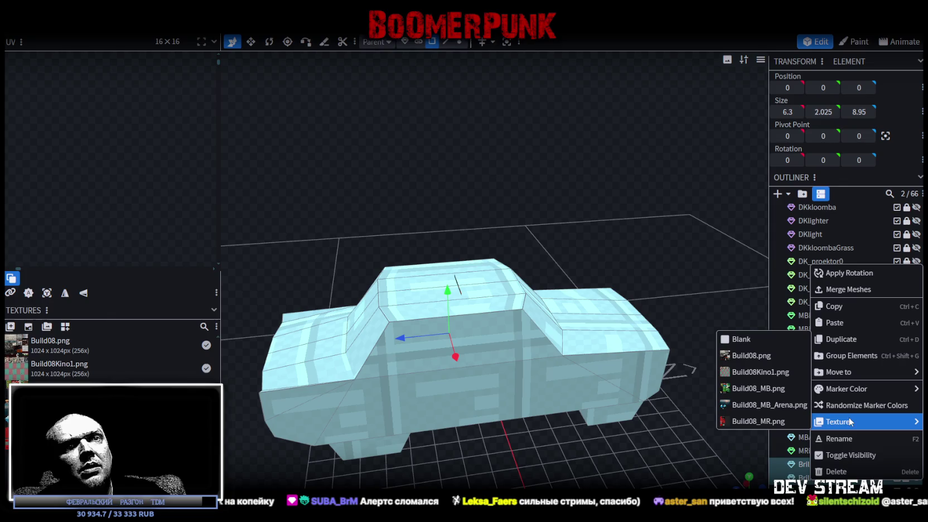
Step: Merge the two Brillant meshes into one body, merge duplicate vertices, and hide MRigra_Ekran
left_click(848, 289)
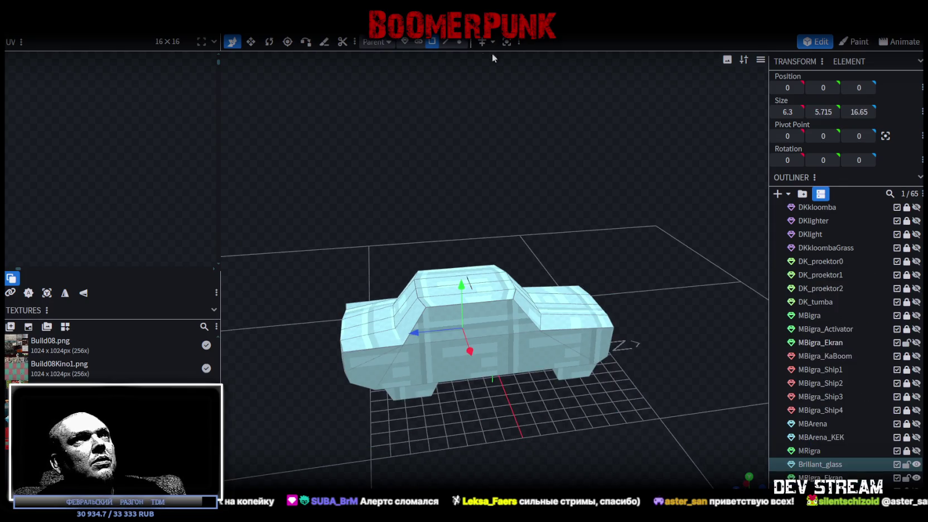
mouse_move(461, 284)
left_mouse_down()
mouse_move(462, 270)
mouse_move(461, 284)
left_mouse_up()
left_click(428, 115)
mouse_move(542, 210)
left_mouse_down()
mouse_move(680, 328)
mouse_move(578, 321)
left_mouse_up()
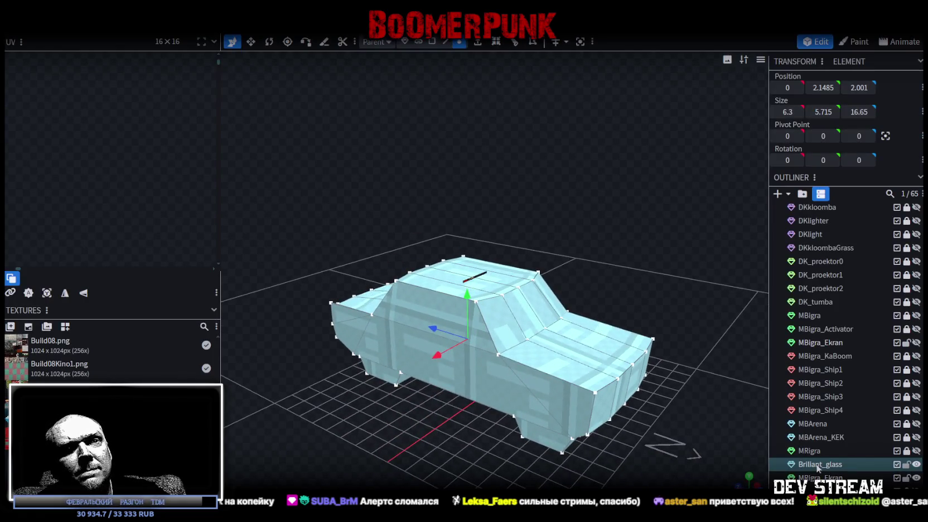
left_click_drag(820, 464, 819, 478)
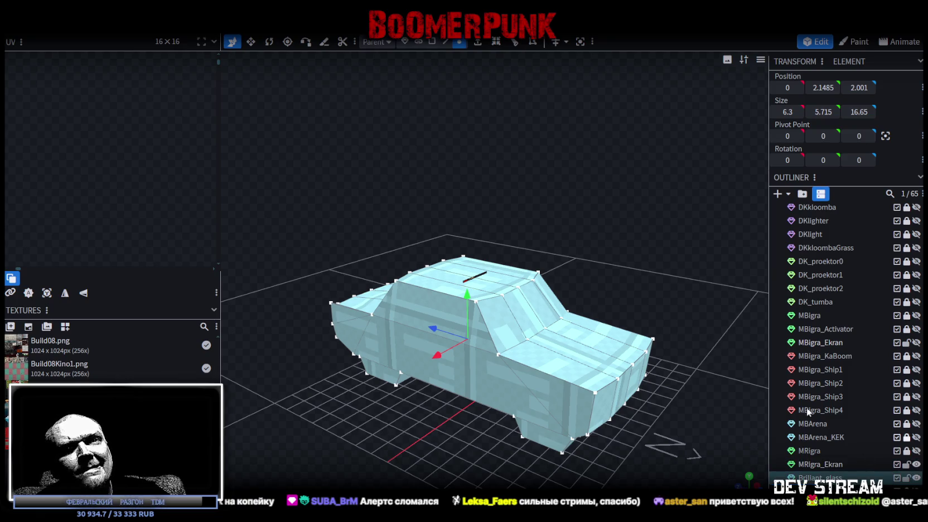
left_click(916, 464)
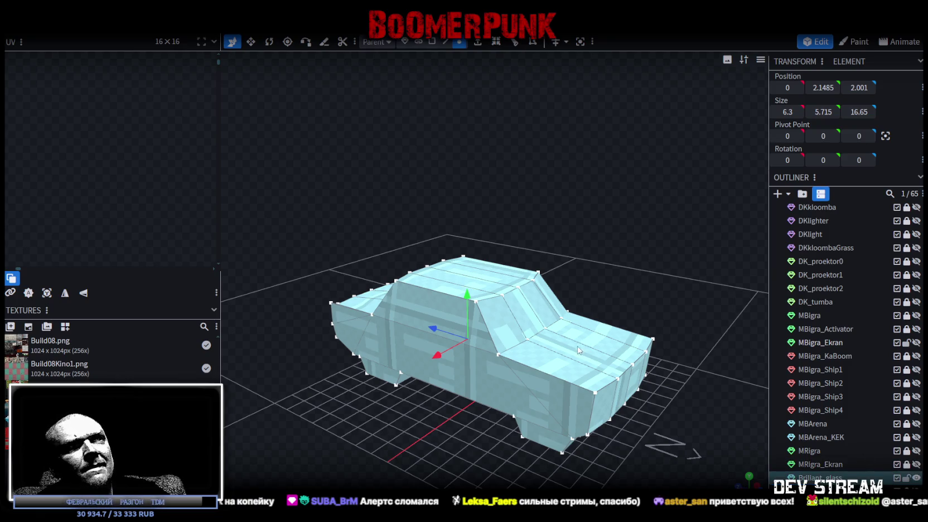
Step: Apply the Build08_MR.png texture to all faces of the car mesh
left_click(436, 41)
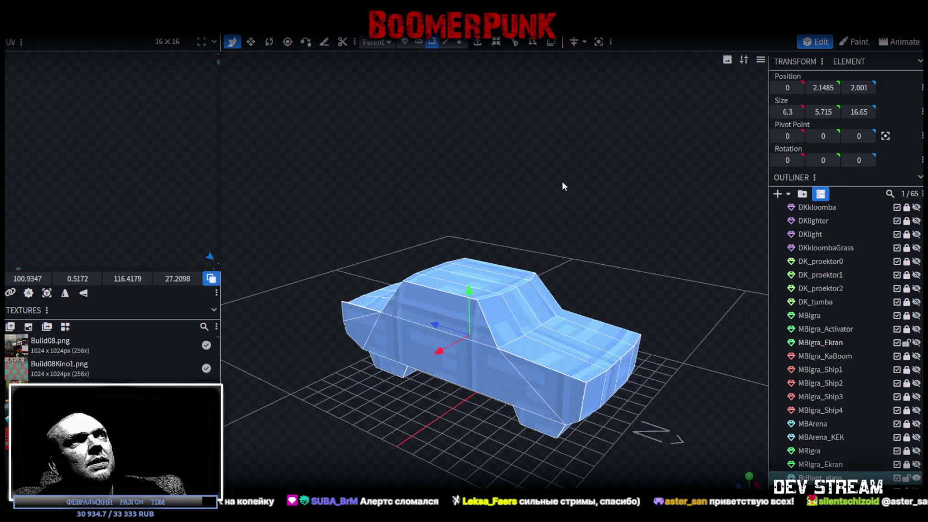
right_click(707, 280)
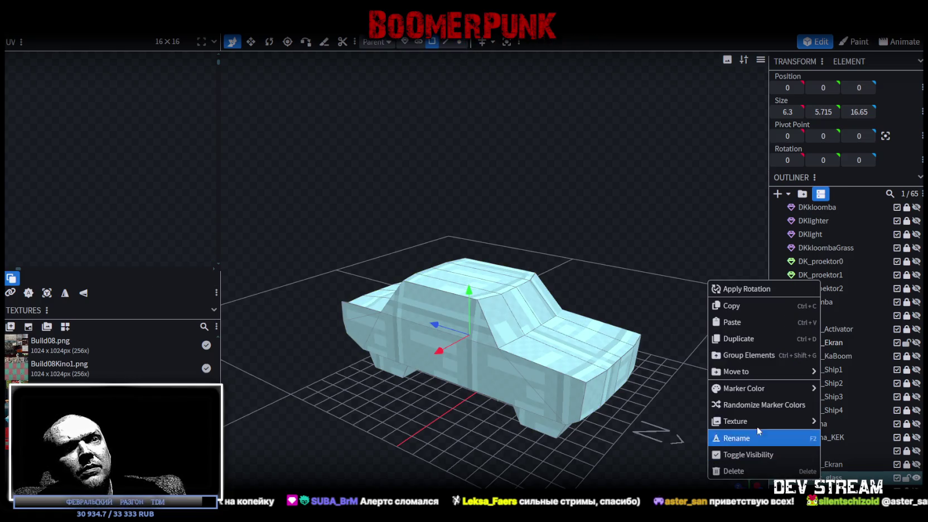
mouse_move(779, 422)
left_click(867, 419)
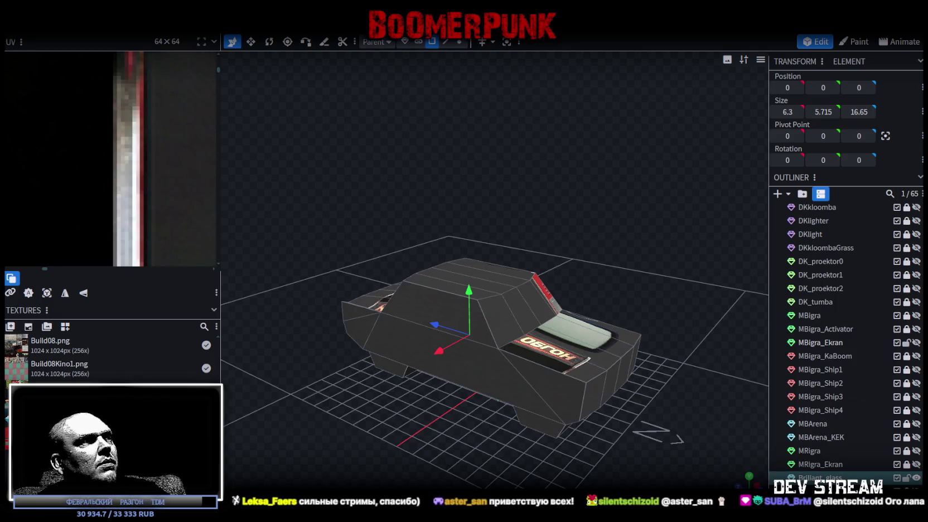
right_click(148, 384)
left_click(148, 382)
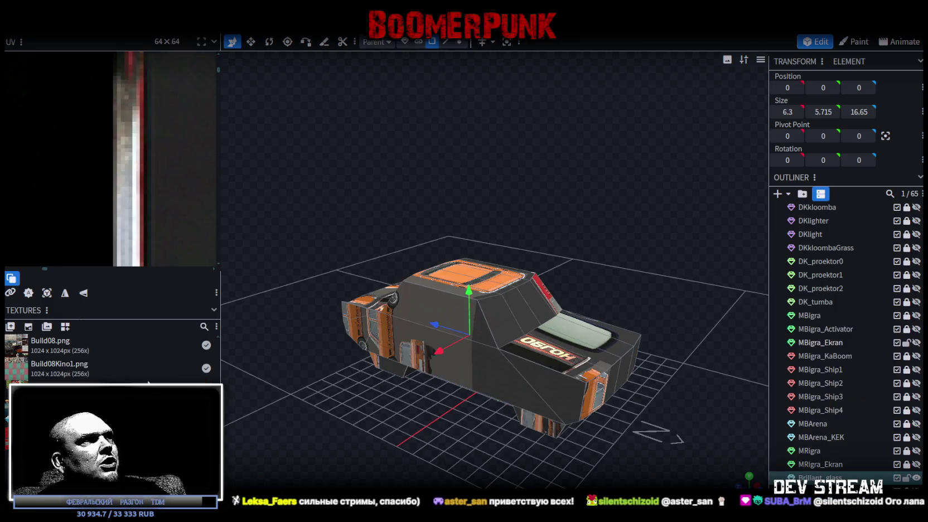
Step: Widen the UV editing panel to see the texture layout
scroll(88, 209, "down", 3)
scroll(159, 192, "down", 3)
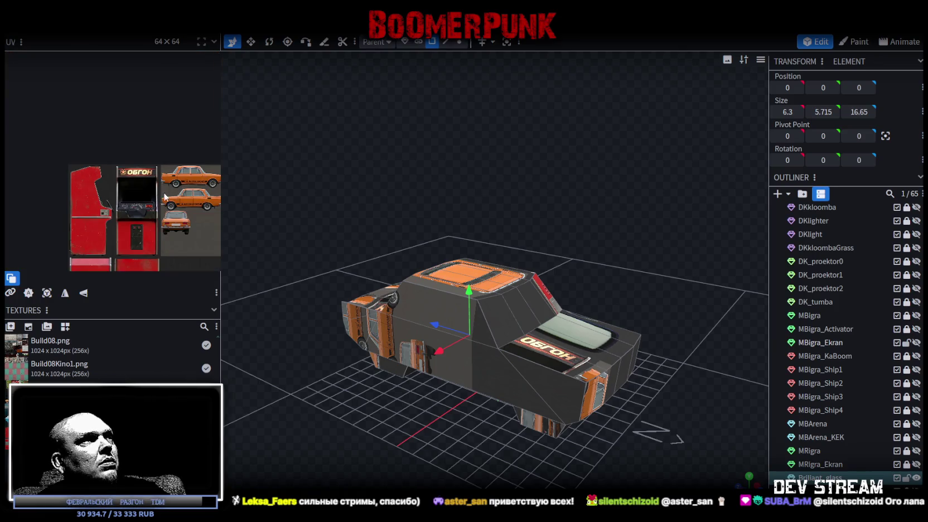
left_click_drag(221, 201, 336, 206)
scroll(167, 251, "down", 3)
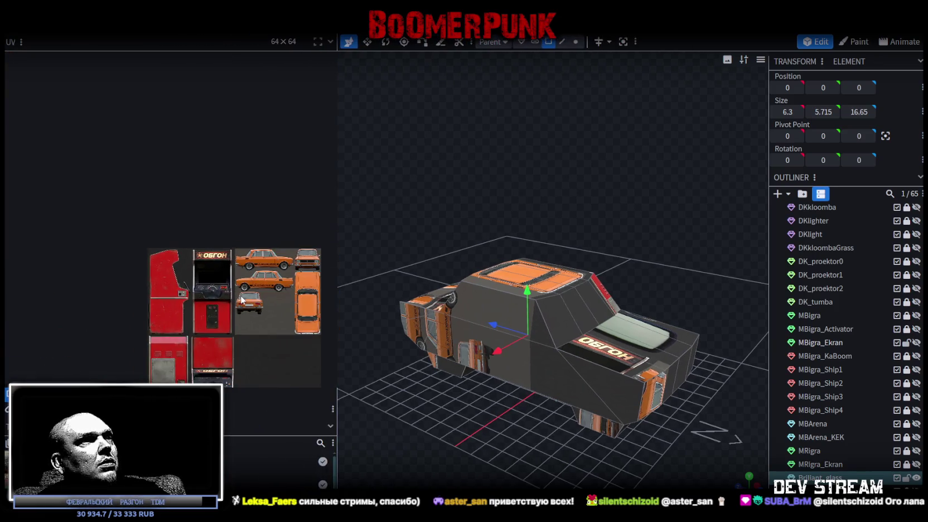
Step: Split the car's lower base into its own mesh and delete it
mouse_move(473, 367)
left_mouse_down()
mouse_move(556, 436)
mouse_move(556, 416)
mouse_move(551, 422)
mouse_move(567, 435)
mouse_move(571, 418)
mouse_move(625, 435)
mouse_move(428, 438)
mouse_move(698, 436)
mouse_move(602, 444)
mouse_move(528, 405)
left_mouse_up()
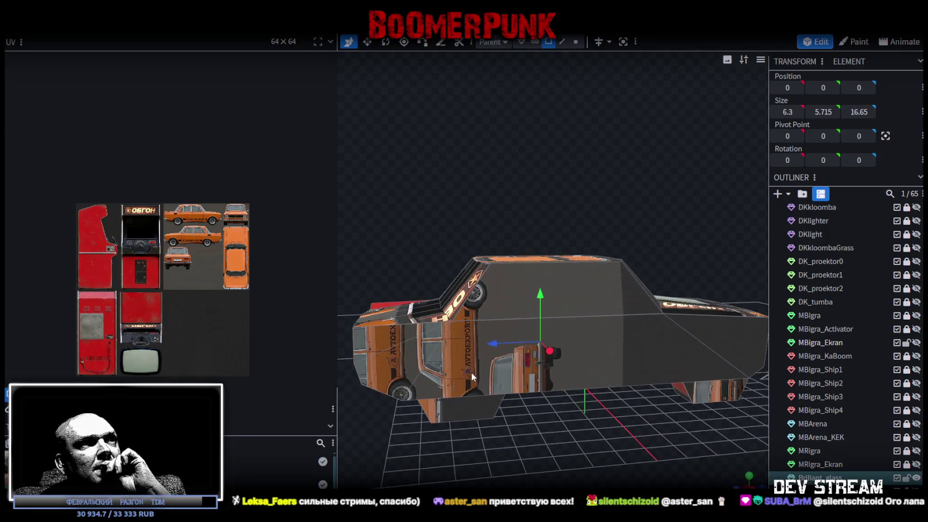
left_click(469, 372)
mouse_move(468, 426)
left_mouse_down()
mouse_move(535, 444)
mouse_move(549, 428)
mouse_move(474, 443)
mouse_move(550, 424)
mouse_move(521, 407)
mouse_move(545, 372)
mouse_move(551, 385)
mouse_move(511, 408)
mouse_move(551, 375)
left_mouse_up()
left_click(605, 348)
key("KP_3")
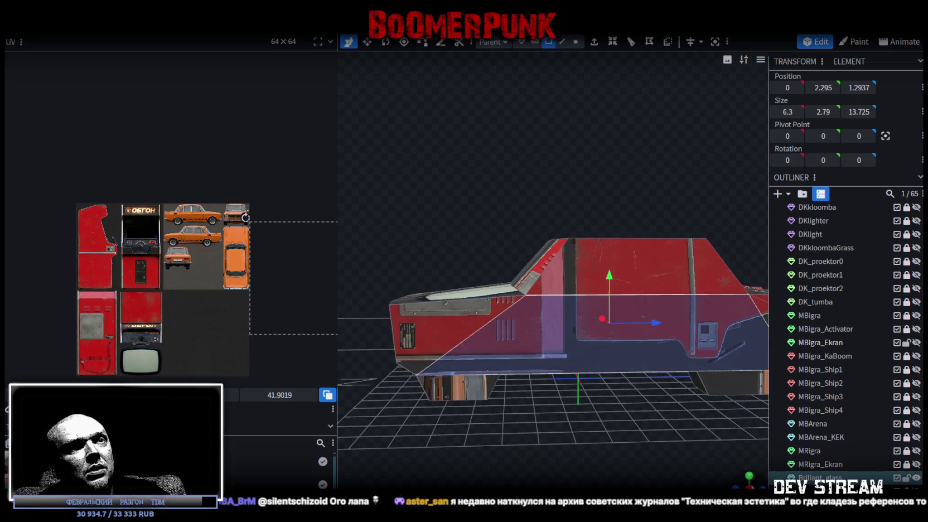
left_click(423, 397)
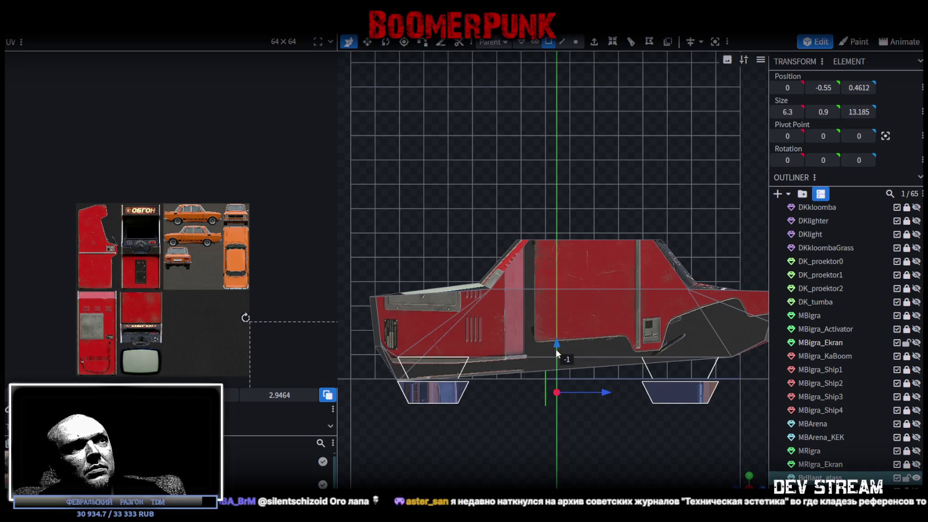
right_click(685, 373)
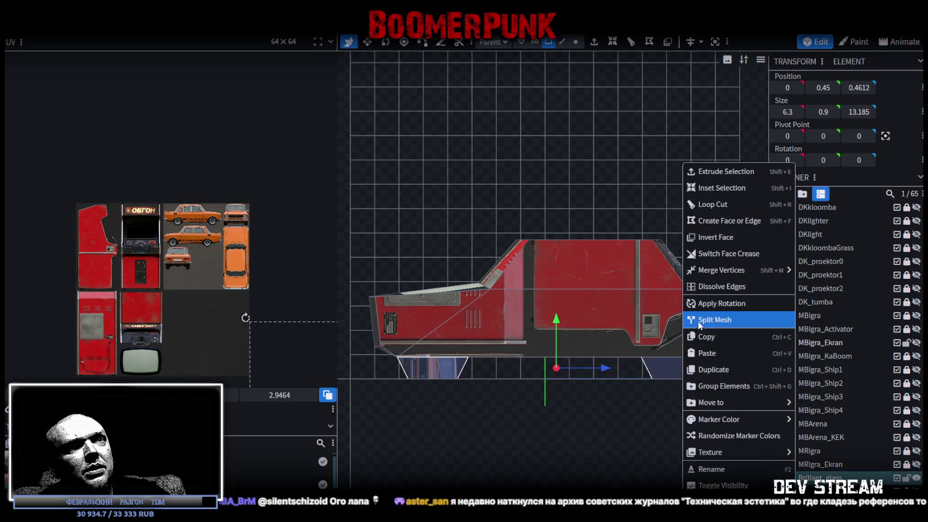
left_click(700, 321)
key("Delete")
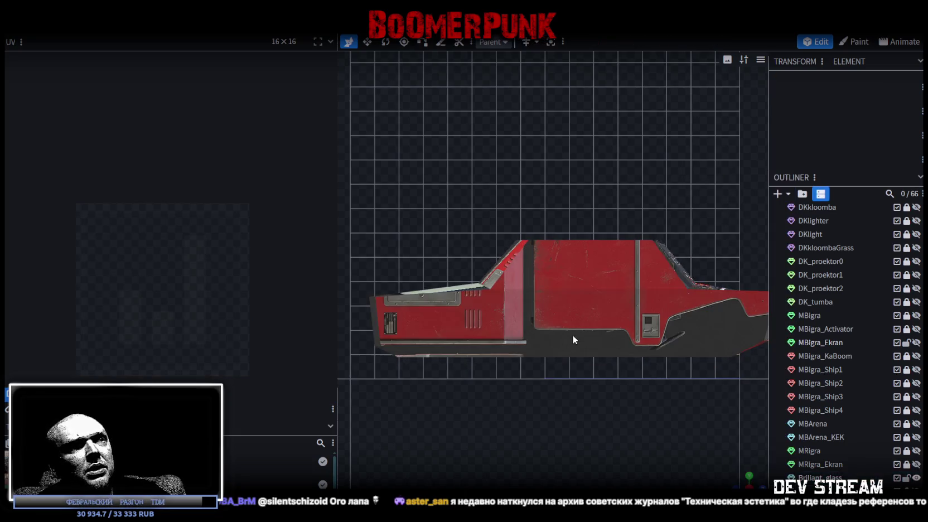
Step: Delete the car body's lower side faces in front view
left_click(569, 335)
scroll(504, 338, "up", 2)
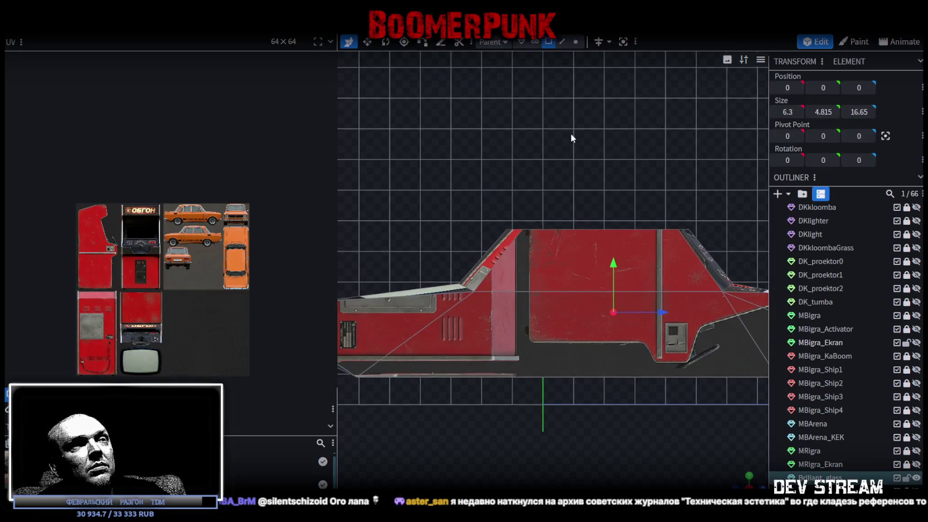
left_click(599, 356)
scroll(619, 312, "down", 2)
mouse_move(734, 481)
left_mouse_down()
mouse_move(598, 434)
mouse_move(636, 426)
left_mouse_up()
key("1")
mouse_move(433, 170)
left_mouse_down()
mouse_move(527, 384)
mouse_move(563, 335)
mouse_move(602, 357)
mouse_move(583, 357)
mouse_move(577, 376)
left_mouse_up()
left_click(543, 316)
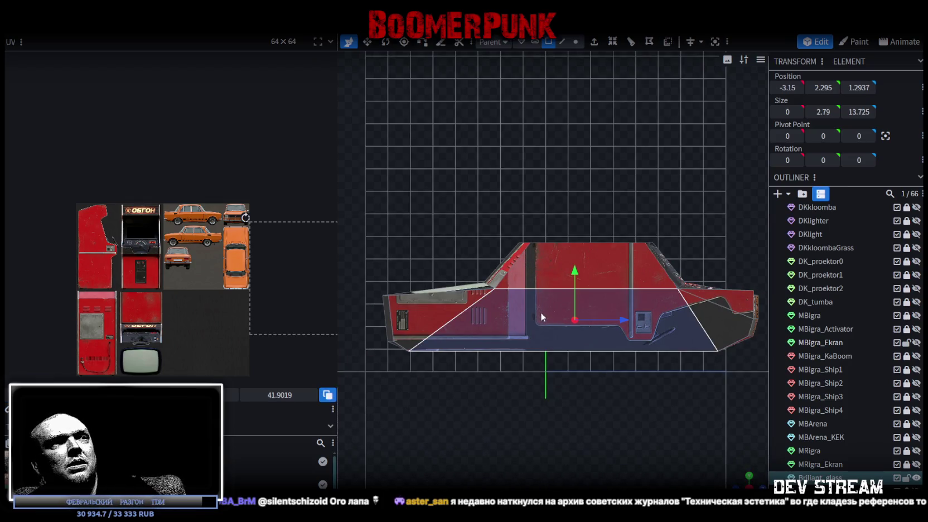
key("Delete")
left_click(437, 307)
key("Delete")
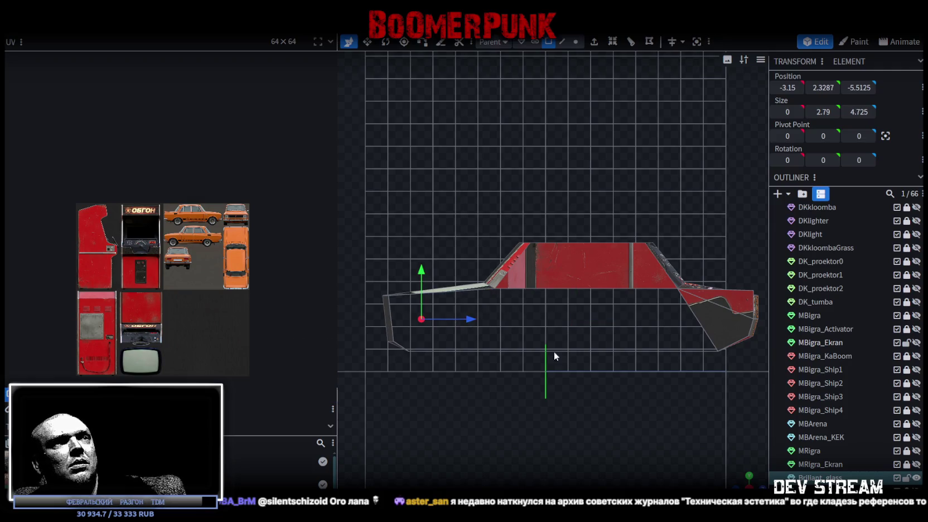
Step: Add a new 16×8×16 cuboid mesh
mouse_move(553, 410)
left_mouse_down()
mouse_move(569, 389)
mouse_move(663, 401)
mouse_move(725, 424)
mouse_move(580, 388)
mouse_move(606, 396)
left_mouse_up()
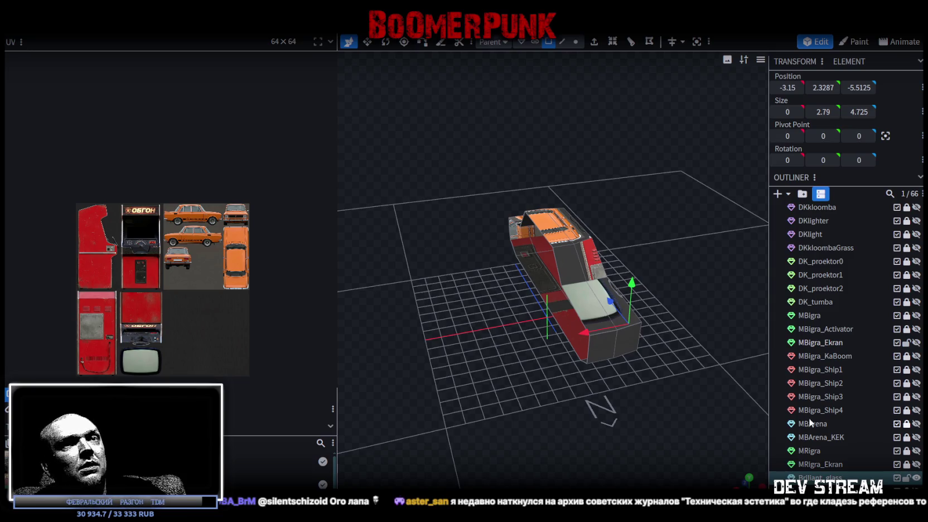
left_click(778, 193)
left_click(504, 139)
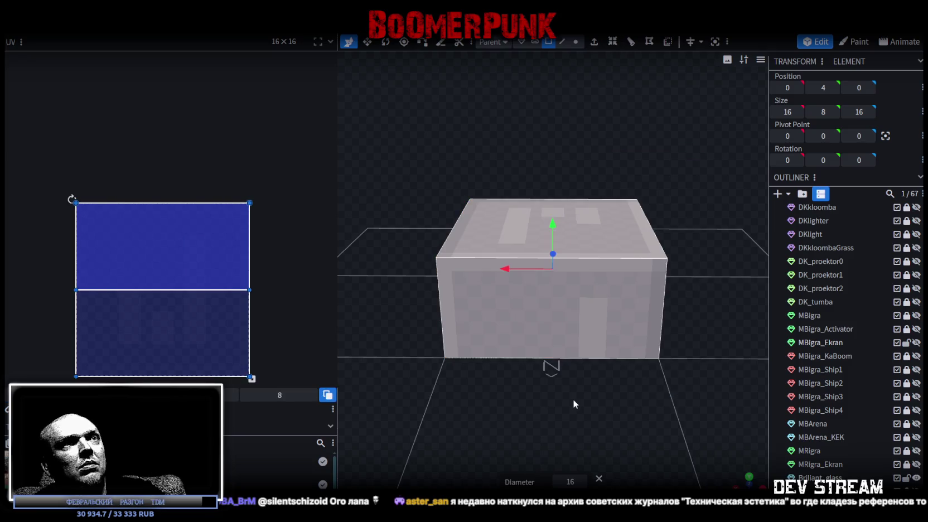
Step: Flatten the cuboid into a 0-wide plane, stretch it to 18 long, and lower its top edge to height 6
mouse_move(555, 395)
left_mouse_down()
mouse_move(429, 406)
mouse_move(478, 330)
left_mouse_up()
left_click(478, 330)
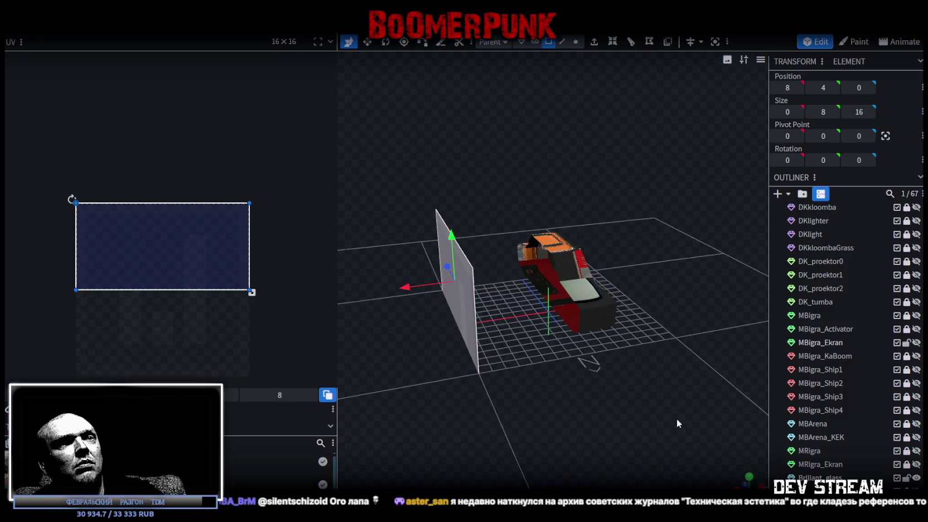
left_click(747, 483)
scroll(621, 430, "down", 3)
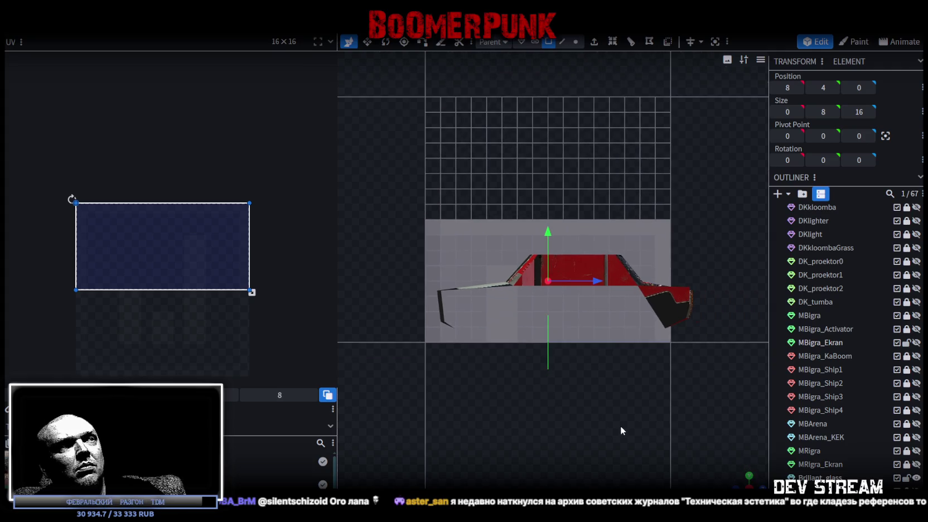
key("s")
mouse_move(600, 279)
left_mouse_down()
mouse_move(629, 286)
mouse_move(611, 281)
left_mouse_up()
key("v")
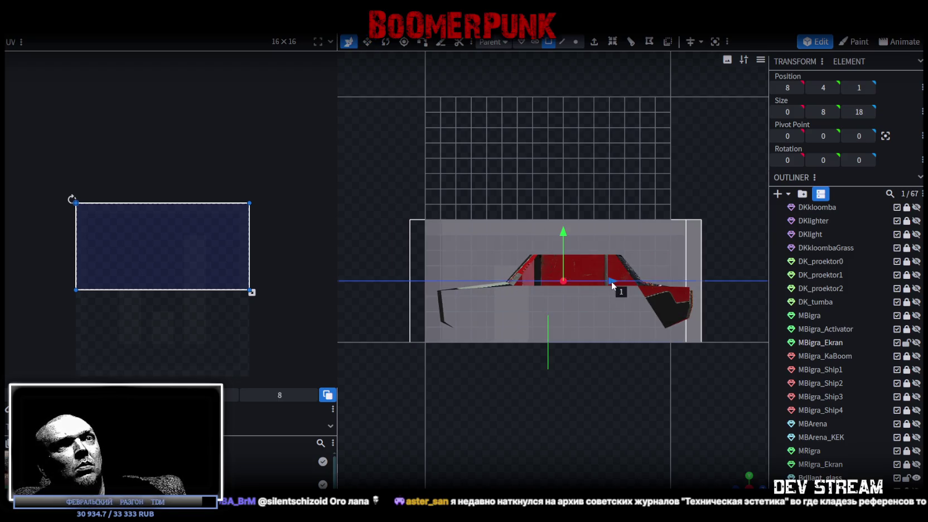
left_click(561, 42)
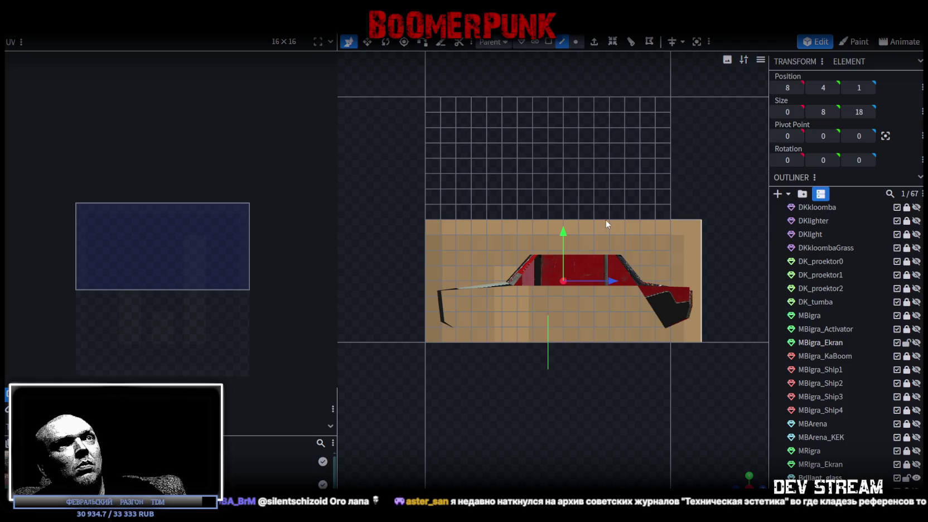
left_click(606, 220)
left_click_drag(561, 174, 569, 204)
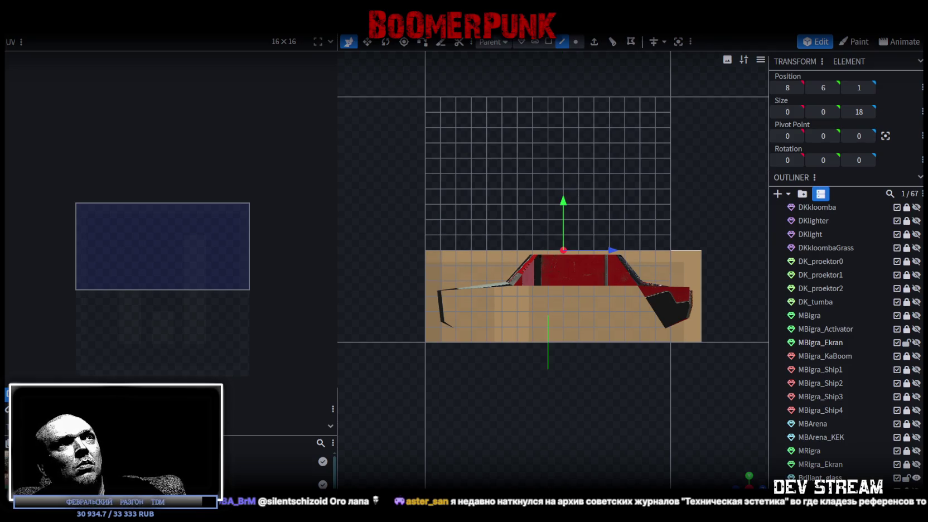
left_click(548, 42)
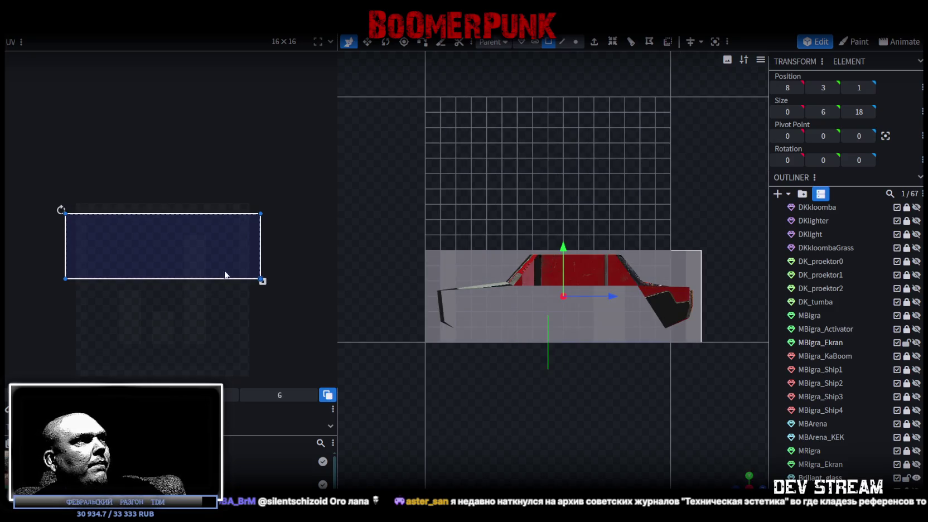
right_click(807, 343)
Step: Apply Build08_MR.png to the side panel and map it onto the orange car side photo
mouse_move(840, 446)
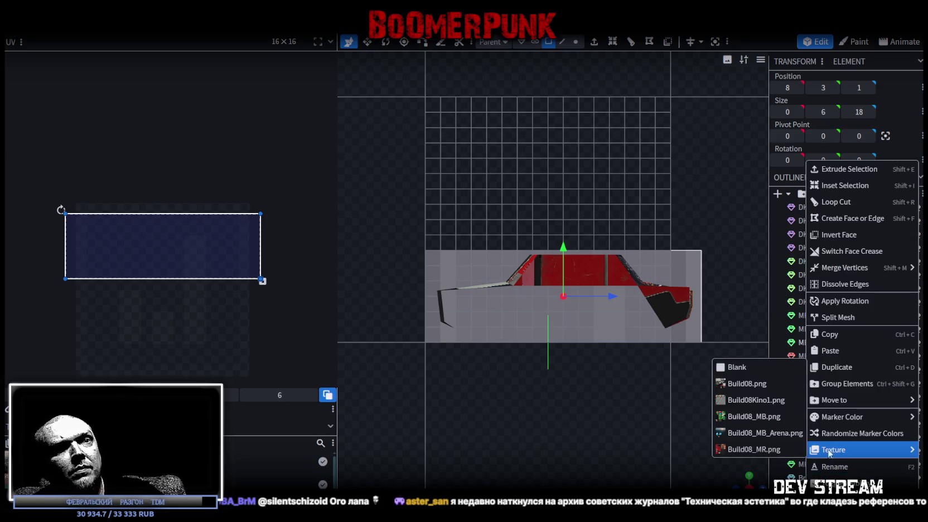
left_click(744, 449)
mouse_move(116, 216)
left_mouse_down()
mouse_move(179, 220)
mouse_move(198, 232)
left_mouse_up()
scroll(180, 225, "up", 3)
scroll(160, 212, "up", 5)
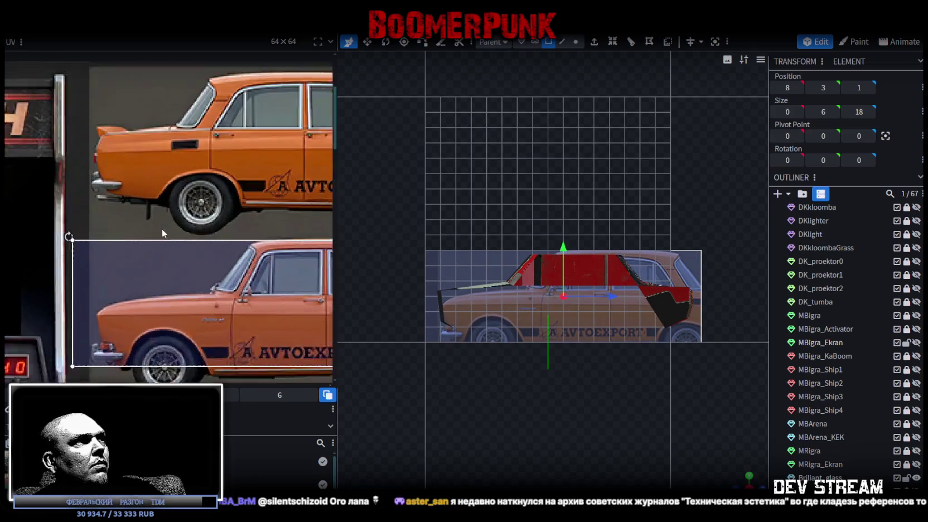
Step: Enlarge the panel's UV area and nudge it slightly down to align the side photo
left_click_drag(161, 261, 153, 262)
scroll(152, 267, "down", 3)
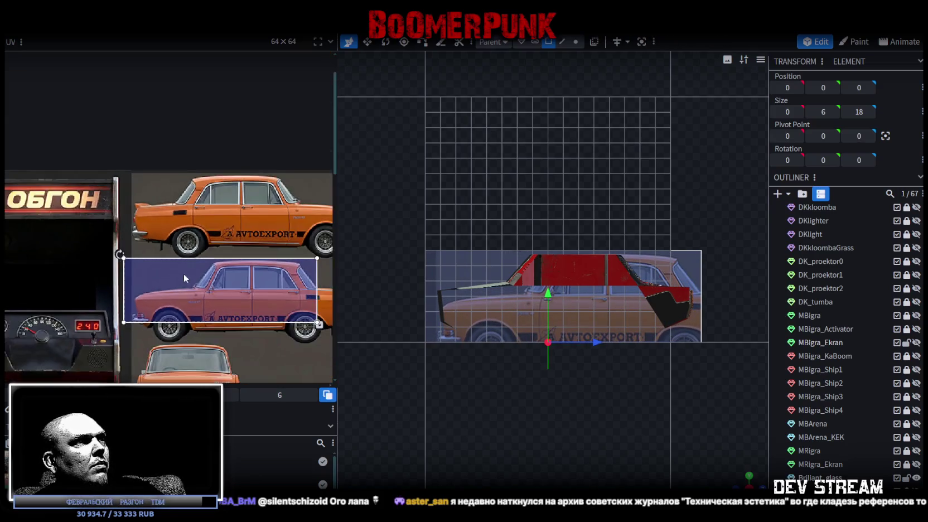
left_click_drag(233, 268, 287, 286)
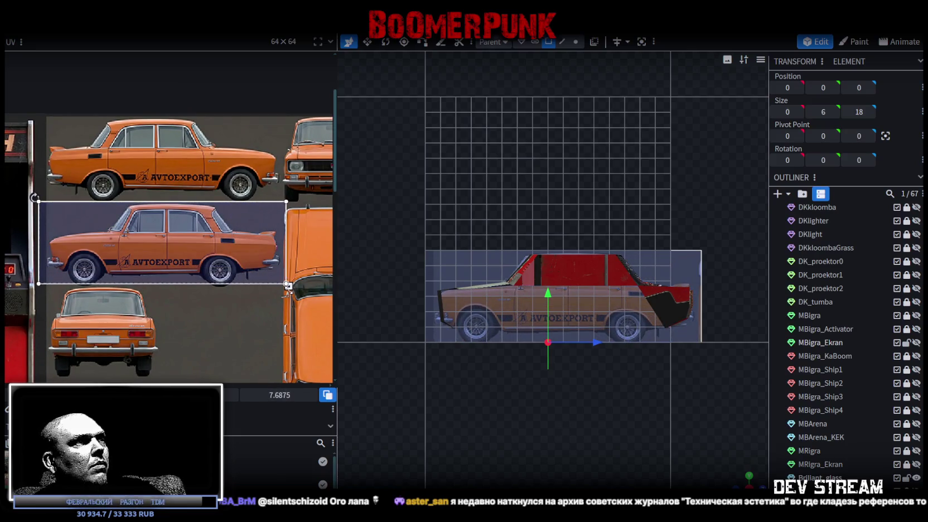
left_click_drag(287, 285, 293, 288)
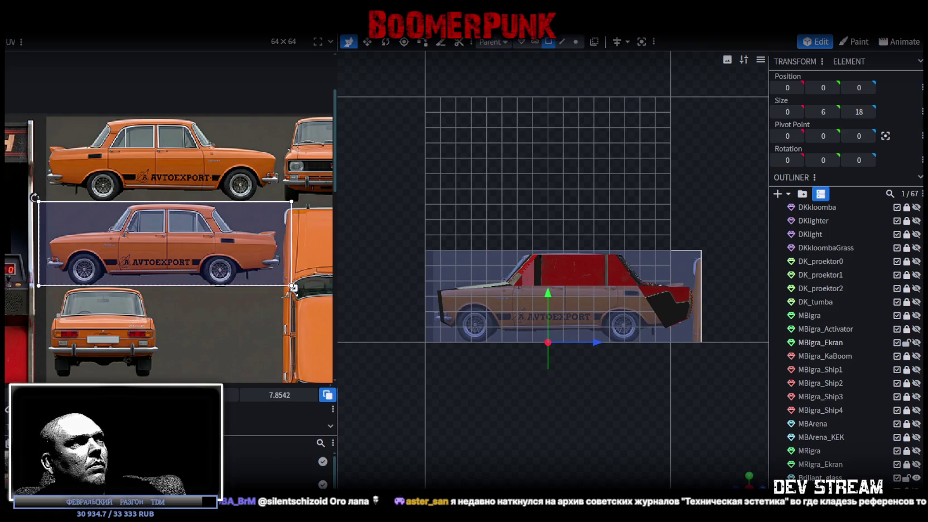
left_click_drag(219, 252, 213, 253)
scroll(596, 359, "up", 5)
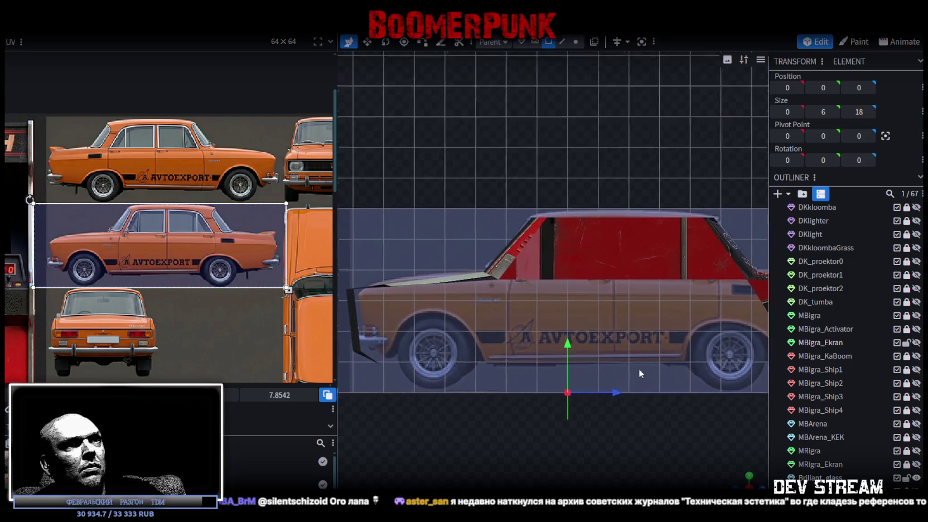
left_click(595, 235)
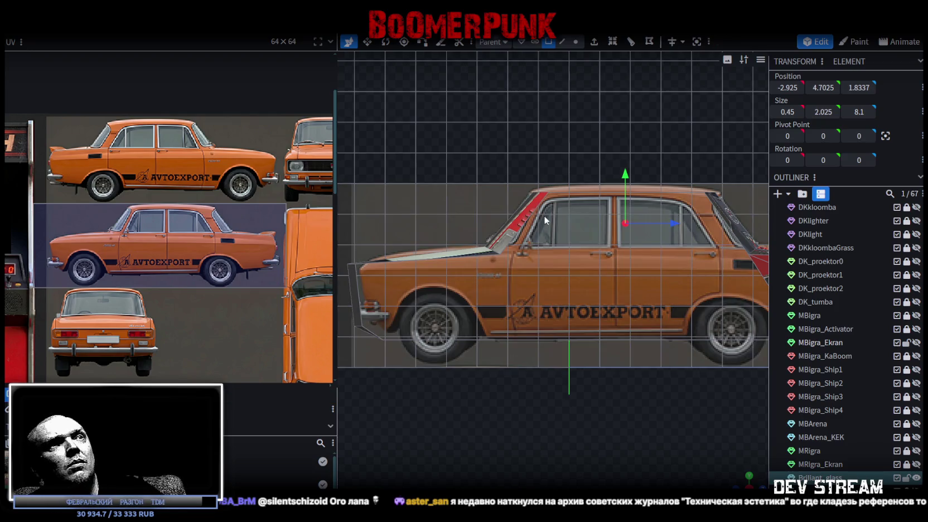
Step: Raise the roof piece slightly to Y 5.815
scroll(538, 257, "up", 2)
scroll(551, 279, "up", 3)
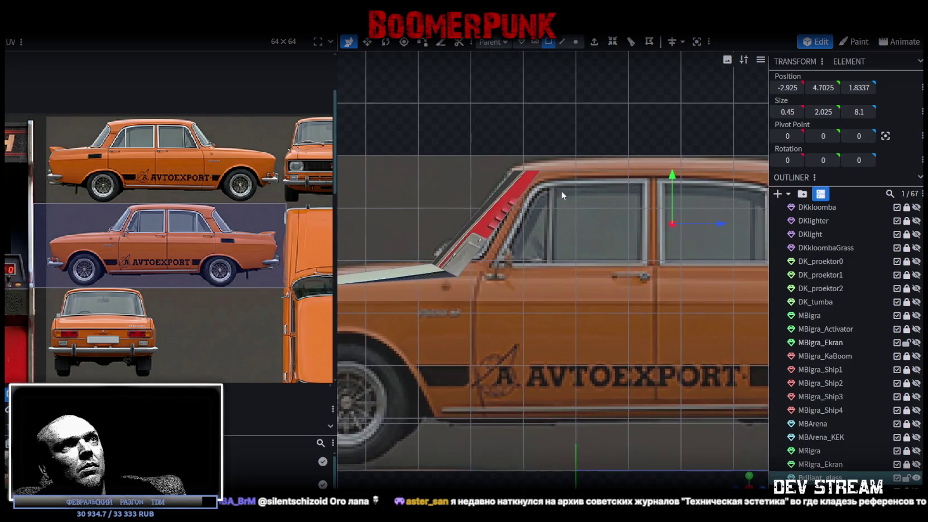
left_click_drag(558, 188, 513, 234)
scroll(552, 279, "down", 3)
left_click_drag(558, 335, 632, 430)
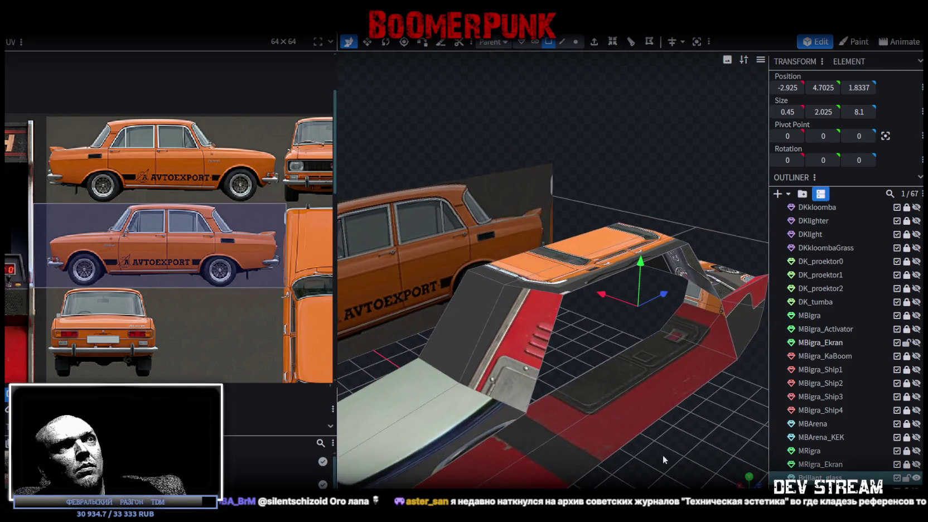
left_click_drag(666, 459, 567, 263)
left_click(565, 257)
left_click_drag(565, 205, 565, 198)
key("KP_3")
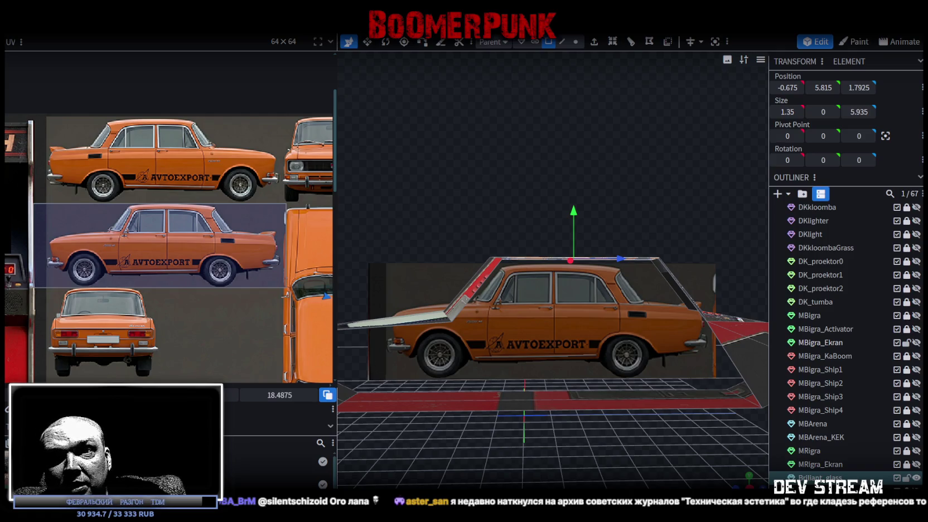
Step: Flatten the thin plane inside the car body to zero X width
mouse_move(442, 211)
left_mouse_down()
mouse_move(467, 211)
mouse_move(457, 182)
mouse_move(483, 189)
mouse_move(578, 177)
mouse_move(588, 215)
mouse_move(574, 188)
left_mouse_up()
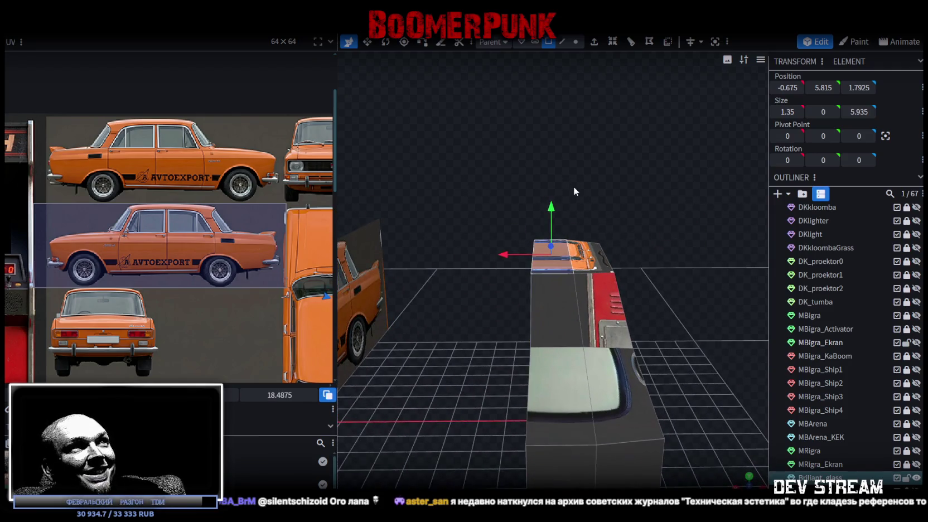
left_click(561, 42)
left_click(583, 371)
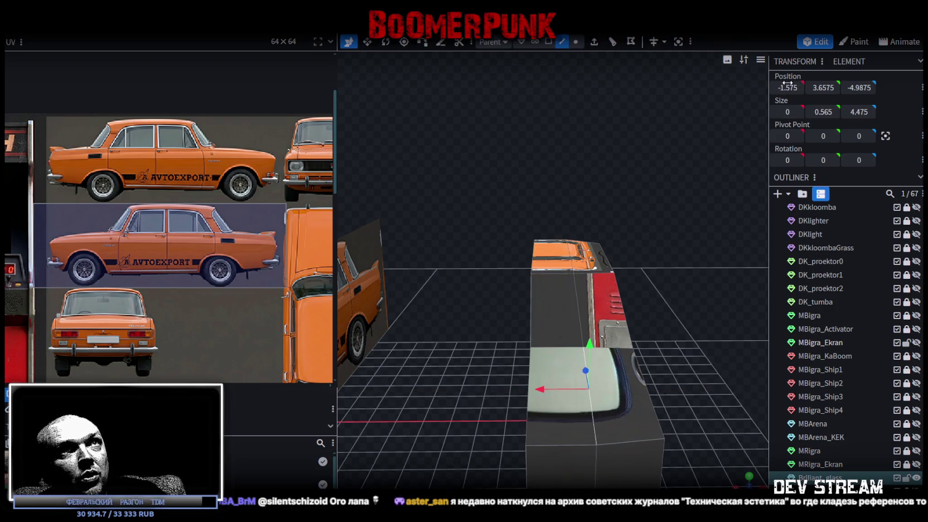
key("ctrl+z")
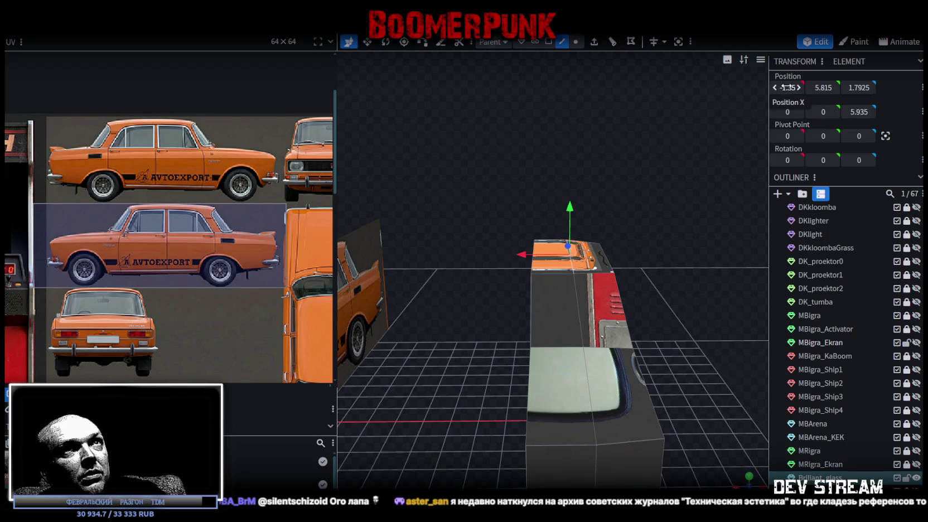
mouse_move(623, 162)
left_mouse_down()
mouse_move(657, 172)
mouse_move(426, 183)
mouse_move(548, 140)
mouse_move(537, 162)
left_mouse_up()
left_click(505, 340)
left_click_drag(640, 338, 522, 351)
left_click(521, 352)
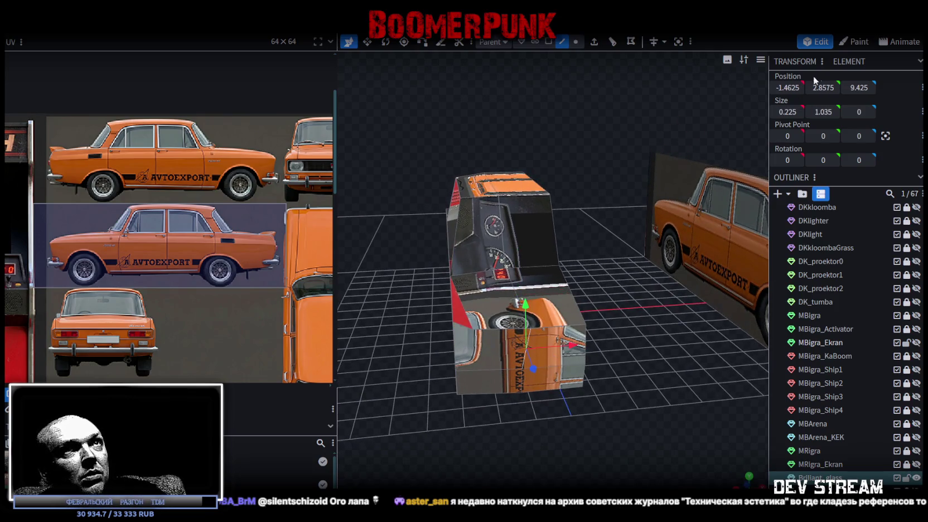
mouse_move(509, 129)
left_mouse_down()
mouse_move(474, 161)
mouse_move(522, 145)
mouse_move(568, 264)
mouse_move(529, 398)
mouse_move(527, 362)
mouse_move(660, 367)
mouse_move(615, 371)
mouse_move(597, 351)
left_mouse_up()
Step: Return to face selection and the flat side view of the car
left_click(549, 42)
left_click(652, 293)
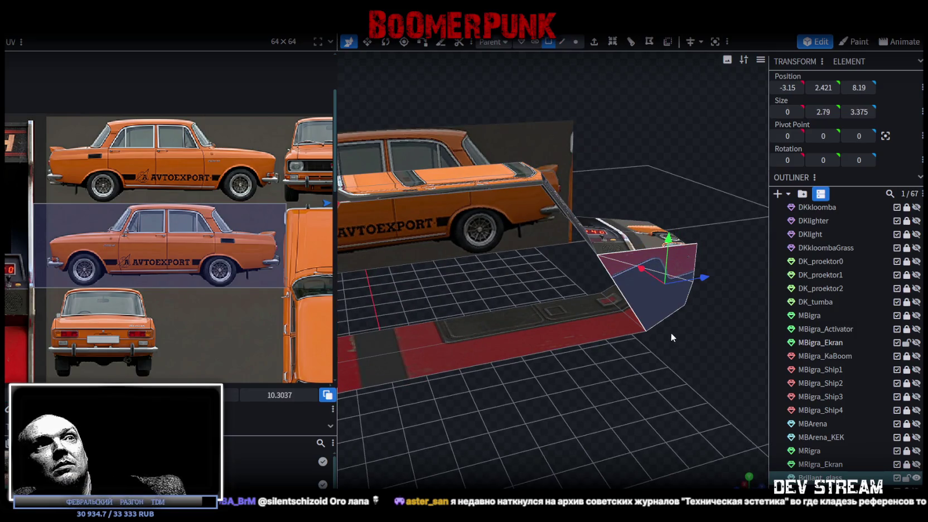
key("ctrl+z")
key("KP_3")
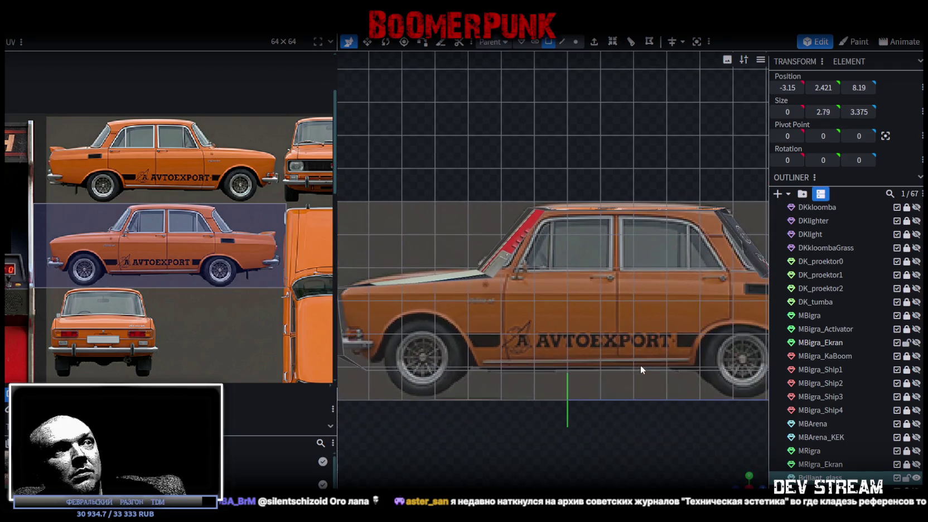
Step: Reposition the body's front corner vertex to follow the photo's front outline
mouse_move(547, 388)
left_mouse_down()
mouse_move(587, 335)
mouse_move(505, 301)
mouse_move(506, 321)
left_mouse_up()
scroll(506, 320, "up", 2)
left_click(563, 42)
left_click(518, 226)
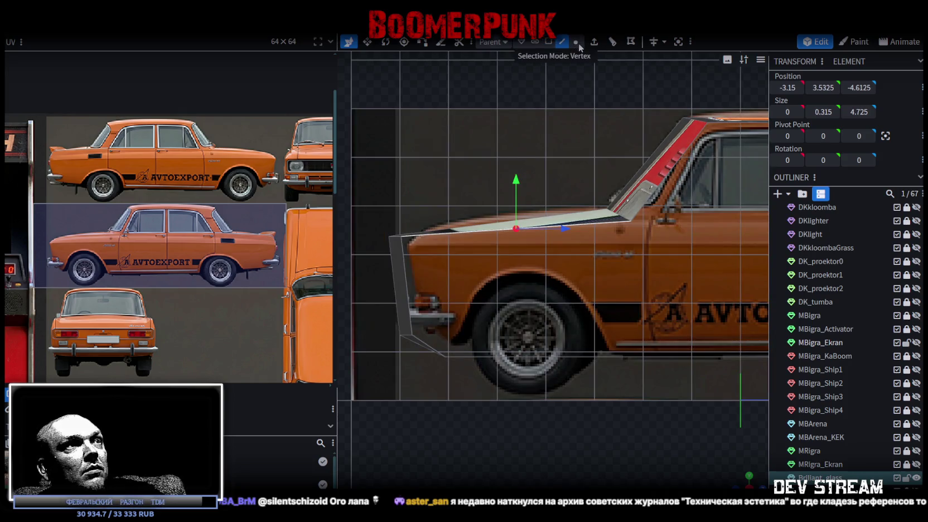
left_click(575, 41)
left_click(376, 227)
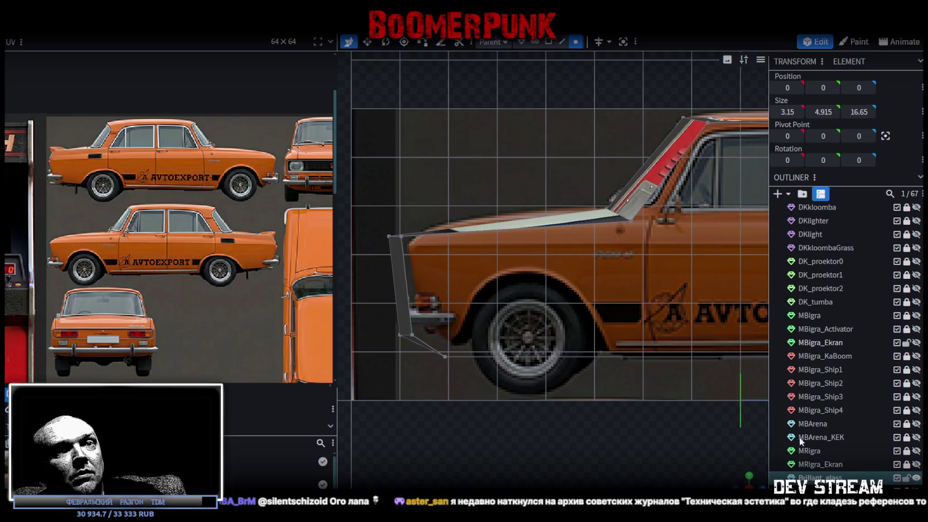
left_click(390, 237)
left_click_drag(390, 189, 390, 184)
scroll(393, 200, "up", 2)
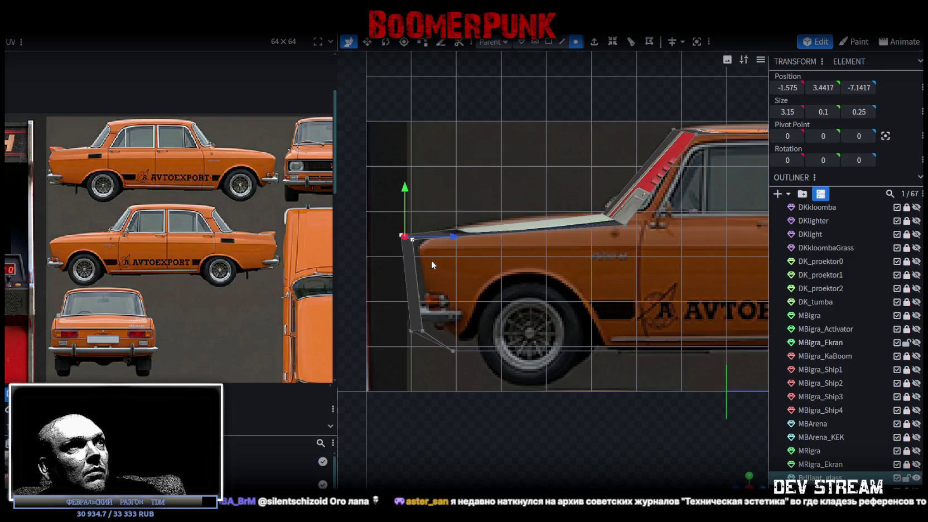
scroll(432, 262, "up", 1)
mouse_move(401, 220)
left_mouse_down()
mouse_move(425, 221)
mouse_move(418, 221)
left_mouse_up()
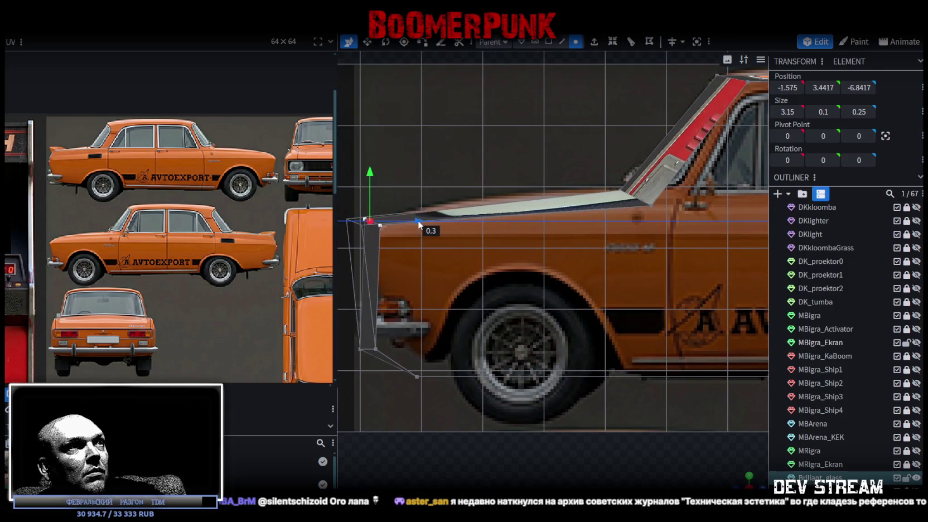
mouse_move(375, 185)
left_mouse_down()
mouse_move(375, 217)
mouse_move(375, 189)
left_mouse_up()
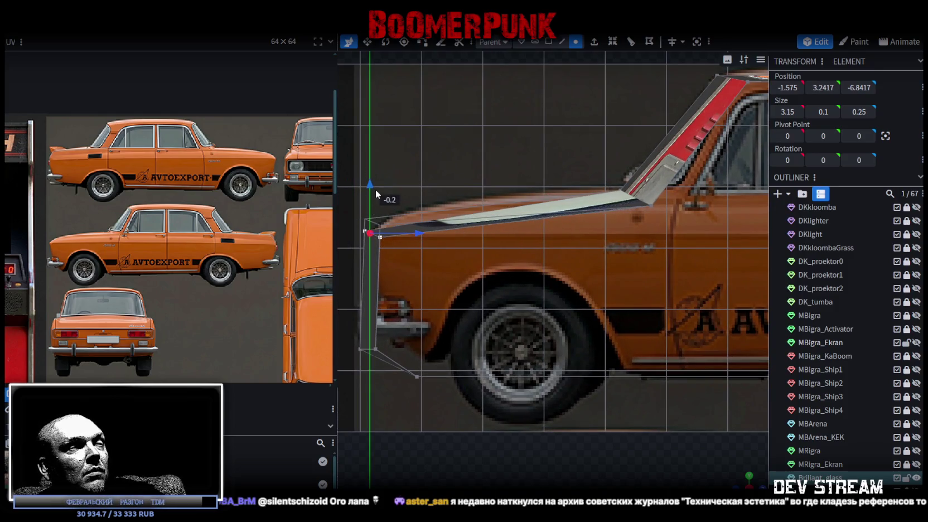
mouse_move(411, 231)
left_mouse_down()
mouse_move(428, 235)
mouse_move(421, 232)
left_mouse_up()
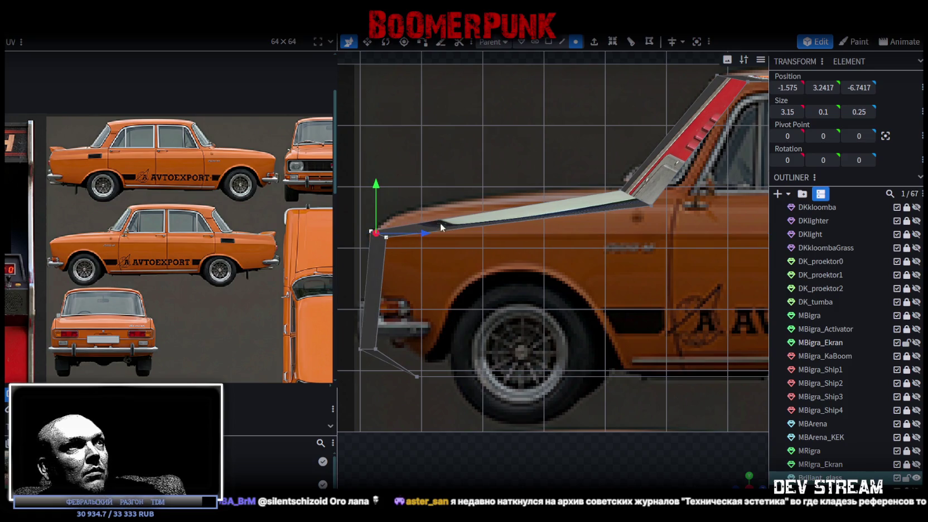
left_click(446, 229)
Step: Loop-cut the hood edge and slide the new edge toward the front
left_click(562, 41)
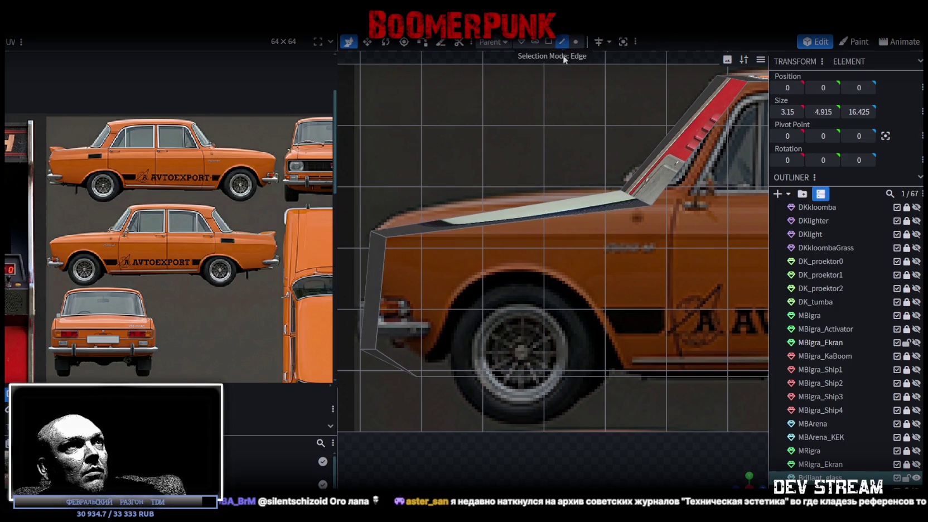
left_click(512, 223)
left_click(612, 41)
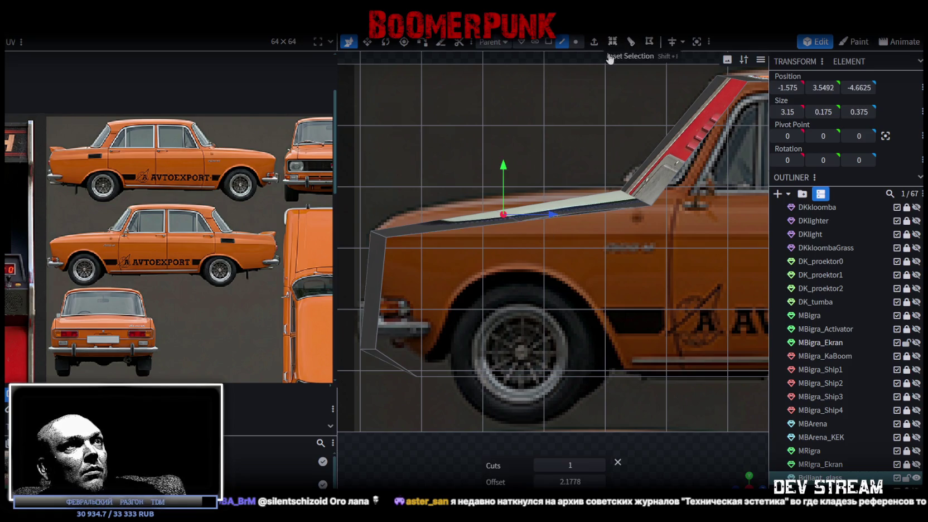
left_click_drag(546, 214, 463, 209)
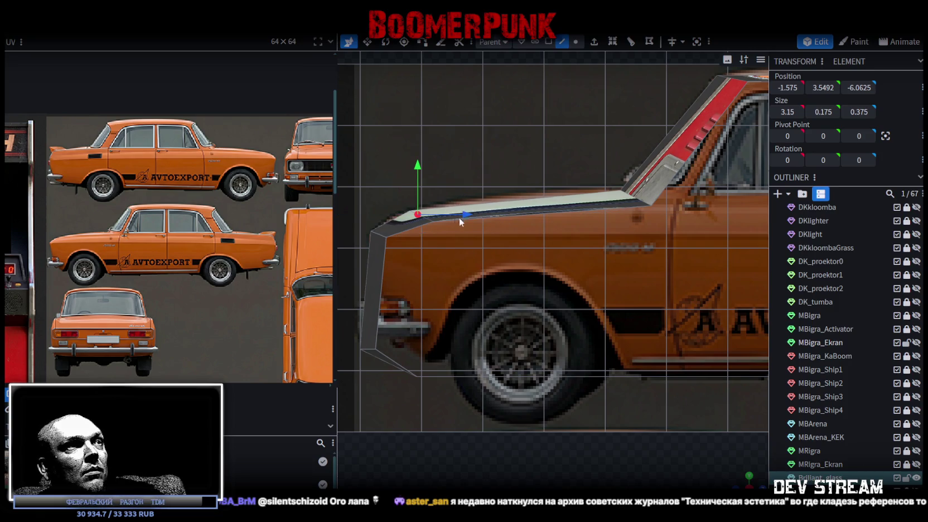
scroll(456, 218, "down", 2)
Step: Raise the lower front vertex and shift it slightly rearward to shape the nose
key("4")
left_click(446, 277)
scroll(451, 258, "up", 1)
left_click_drag(424, 234, 426, 223)
mouse_move(472, 266)
left_mouse_down()
mouse_move(519, 255)
mouse_move(492, 257)
left_mouse_up()
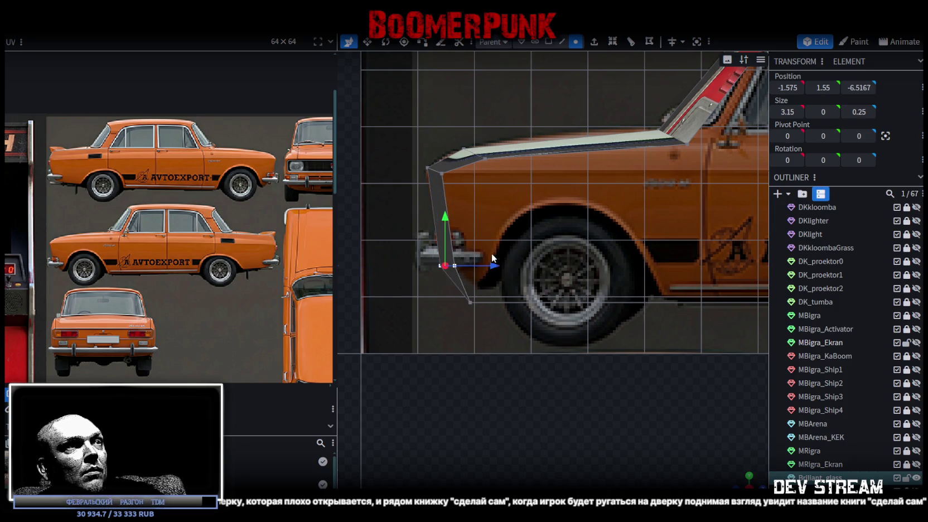
Step: Move the bottom front vertex slightly rearward and raise it a little
left_click(469, 300)
mouse_move(511, 306)
left_mouse_down()
mouse_move(543, 305)
mouse_move(526, 307)
left_mouse_up()
left_click_drag(486, 239, 485, 234)
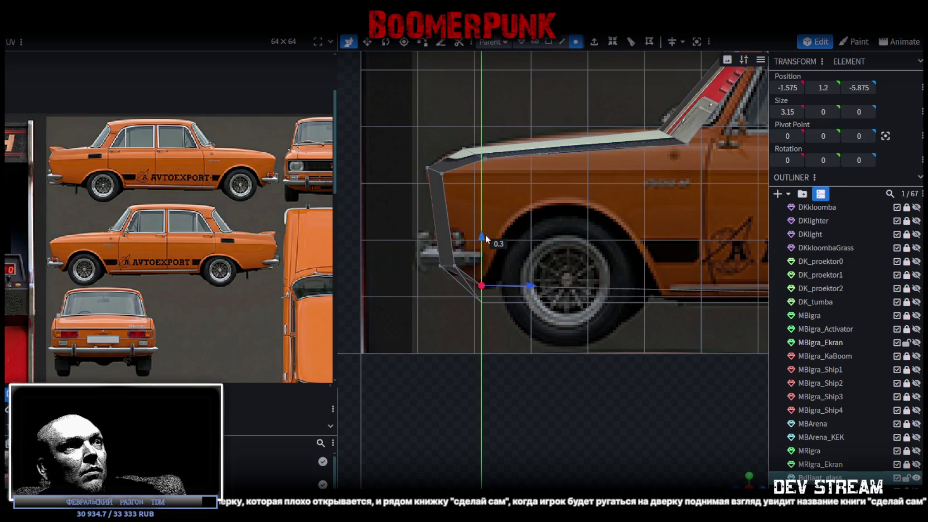
Step: Reposition the red rear trim elements: slide along their length, raise slightly, shift forward
scroll(524, 255, "right", 5)
scroll(569, 292, "right", 5)
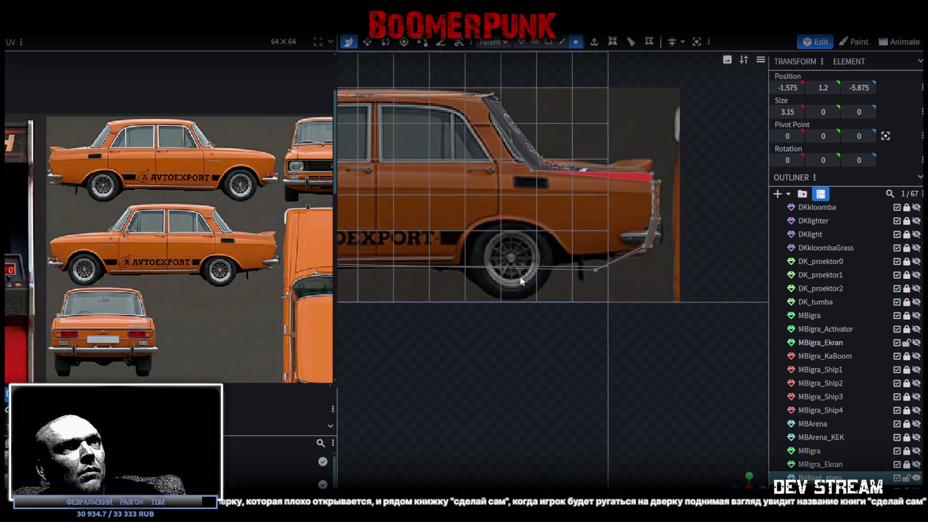
scroll(685, 233, "up", 3)
left_click(599, 174)
scroll(626, 110, "down", 1)
scroll(591, 115, "down", 1)
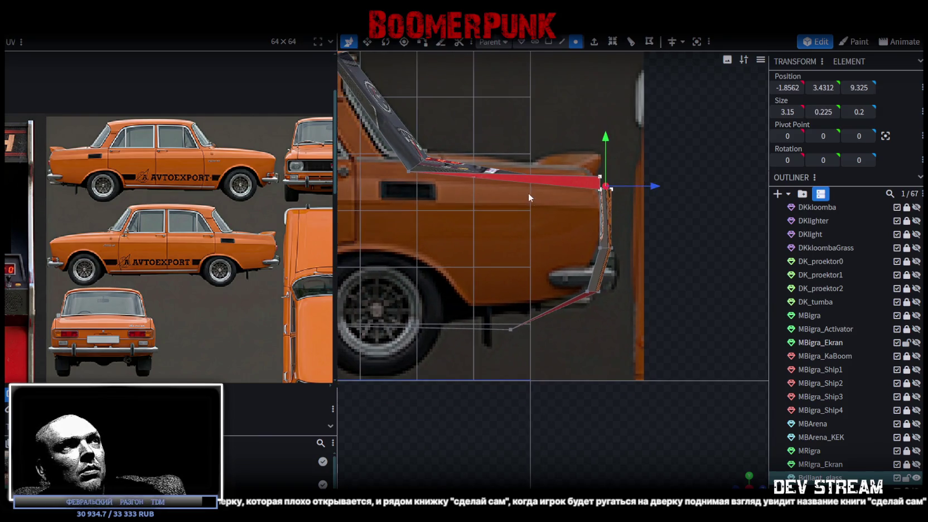
scroll(585, 187, "down", 2)
left_click(557, 243)
mouse_move(594, 241)
left_mouse_down()
mouse_move(577, 241)
mouse_move(586, 242)
left_mouse_up()
left_click_drag(544, 193, 546, 192)
left_click_drag(592, 235, 580, 233)
Step: Try extending the roof edge by -1 and -2, then undo the extension
left_click(551, 465)
left_click(551, 465)
left_click(551, 465)
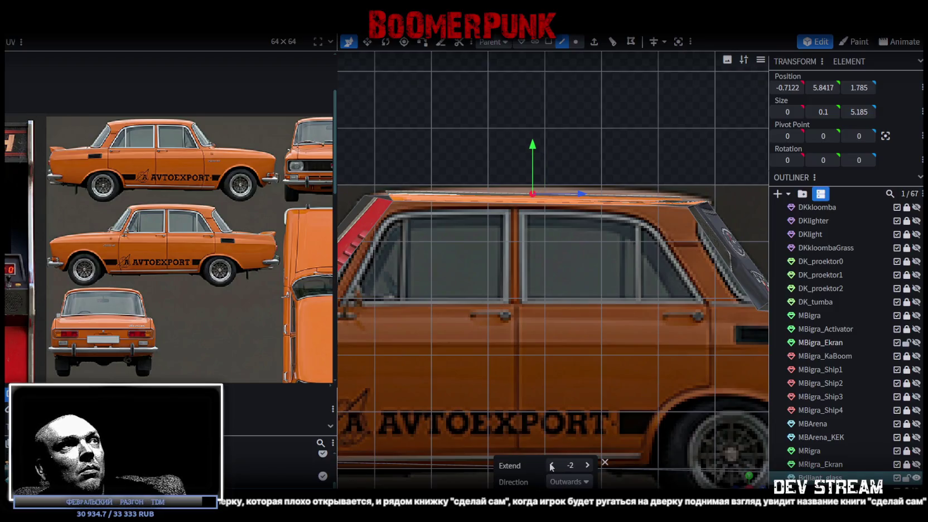
key("ctrl+z")
Step: Loop cut the roof in side view, set offset to 0.693, and raise the new edge 0.1
left_click_drag(558, 334, 623, 388)
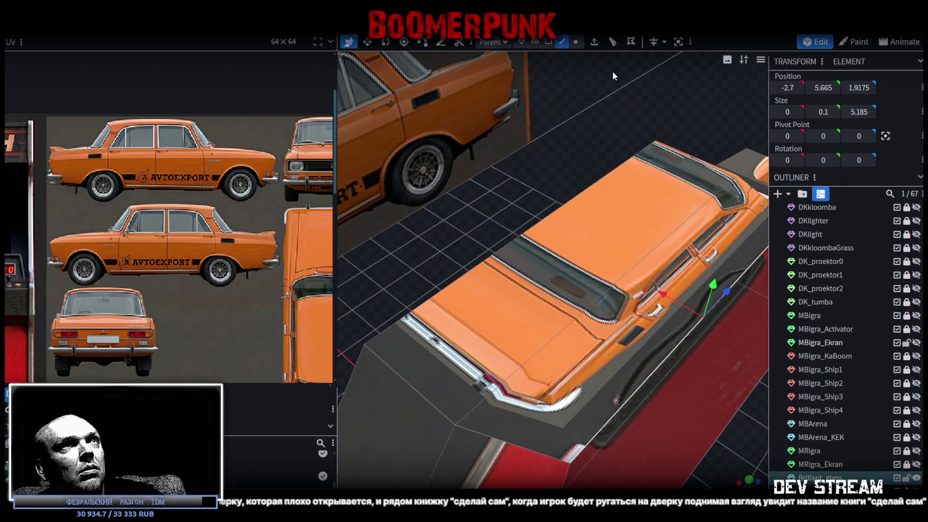
key("ctrl+r")
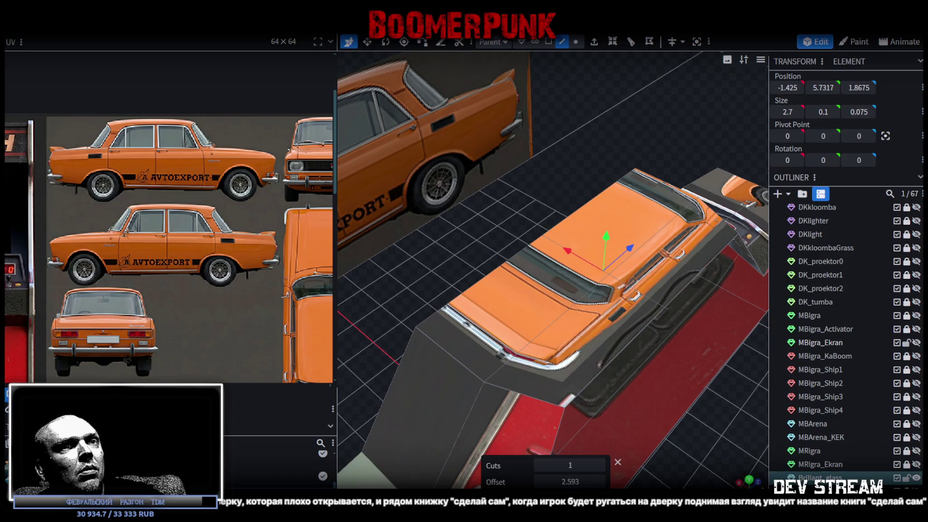
key("KP_1")
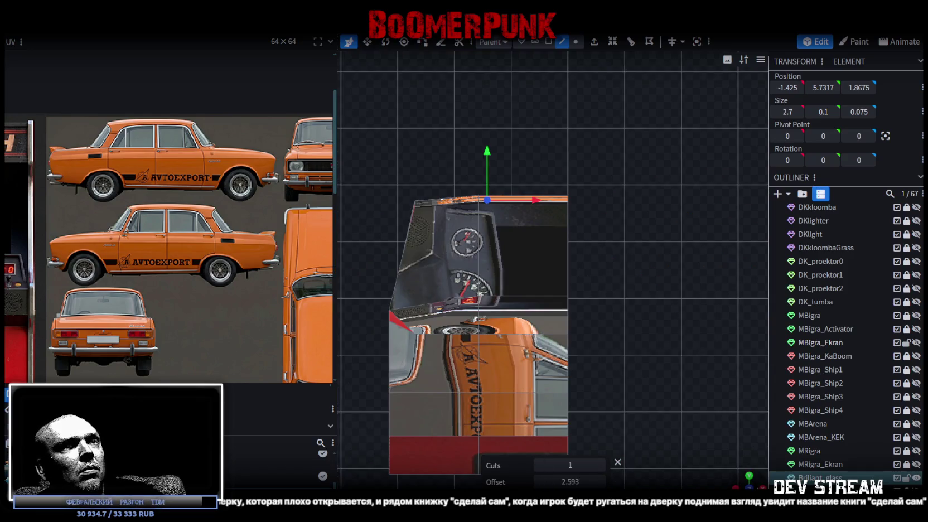
key("KP_3")
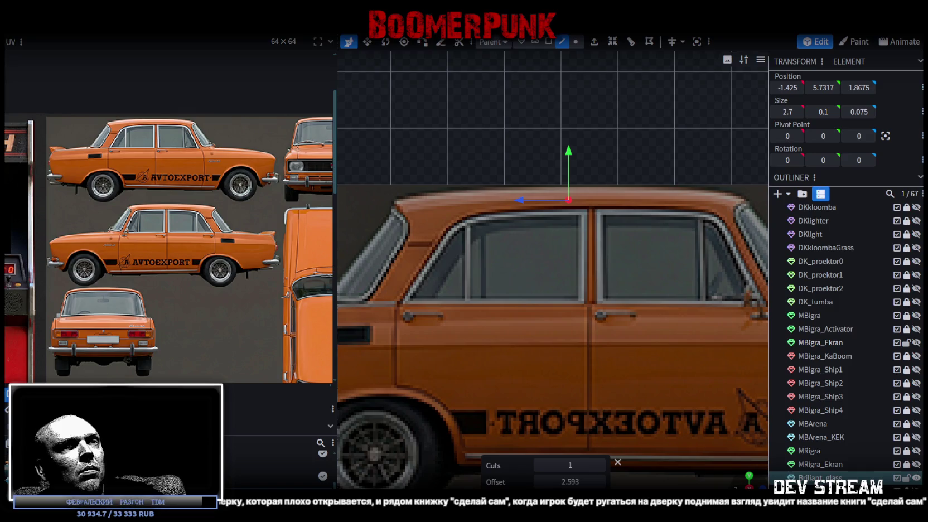
key("ctrl+KP_3")
left_click(539, 482)
left_click(540, 482)
left_click(539, 482)
left_click(601, 481)
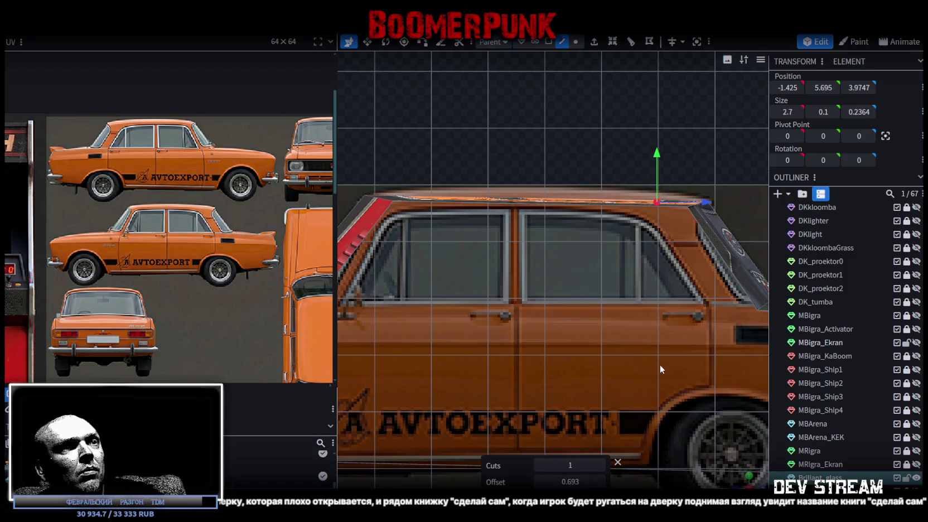
left_click_drag(657, 152, 663, 146)
Step: Add a second roof loop cut toward the windshield and raise its edge 0.1
left_click_drag(528, 141, 584, 143)
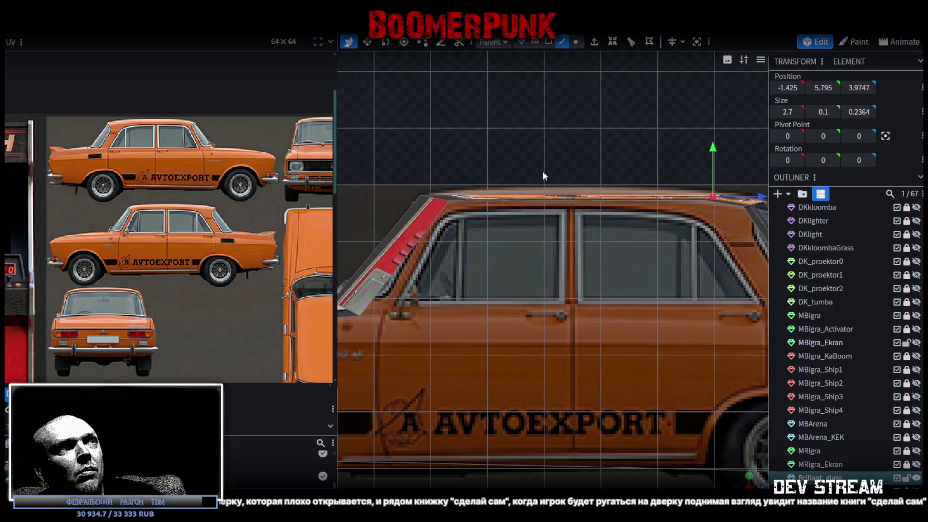
left_click(504, 200)
left_click(610, 42)
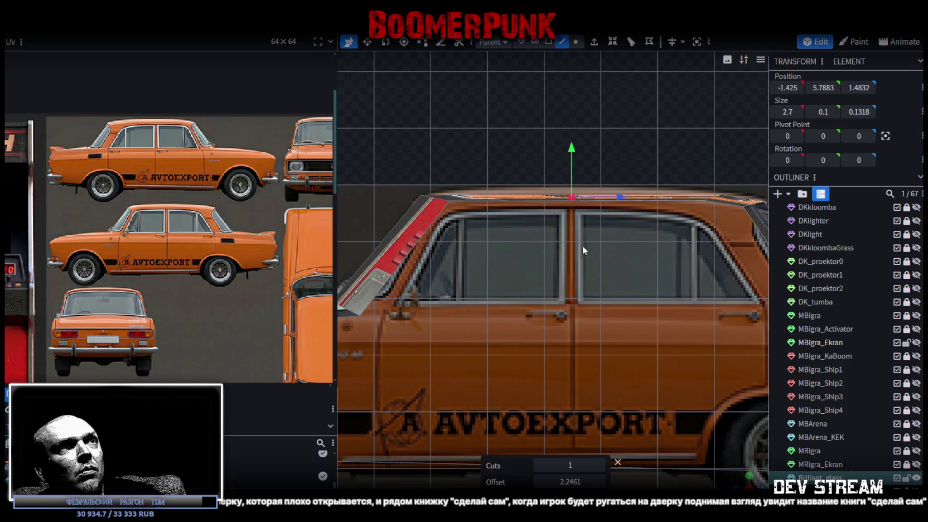
left_click(539, 482)
left_click(600, 482)
left_click(600, 482)
left_click_drag(600, 482, 620, 481)
left_click_drag(475, 147, 473, 141)
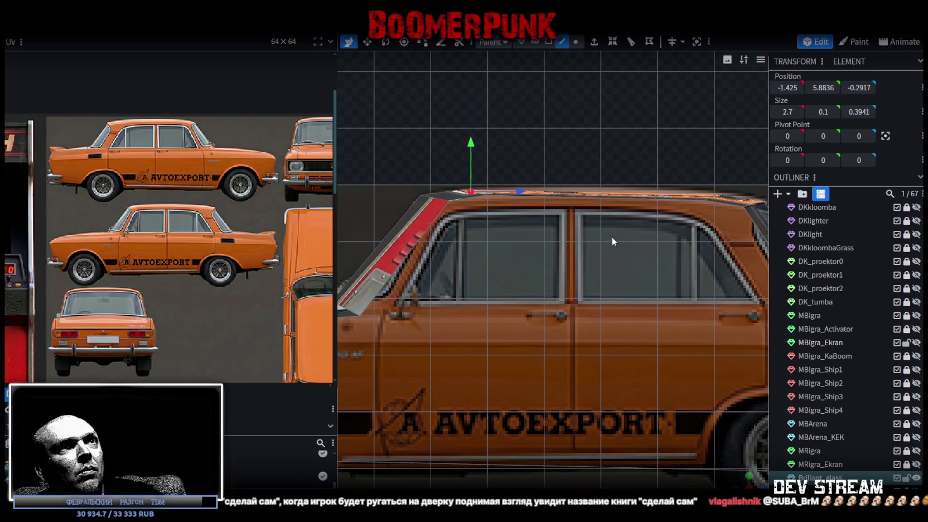
scroll(602, 187, "down", 5)
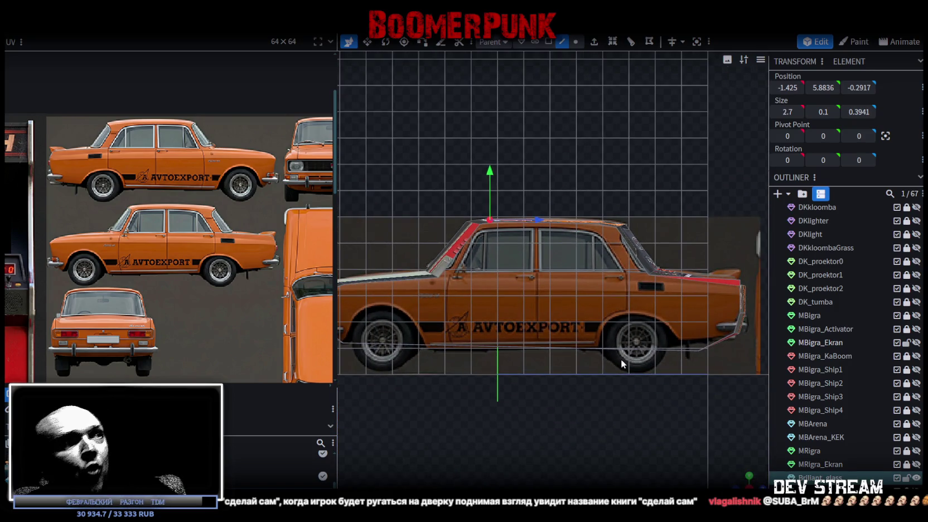
Step: Loop cut the lower front edge, move it forward to Z -5.64, and raise it 0.1
scroll(593, 361, "up", 5)
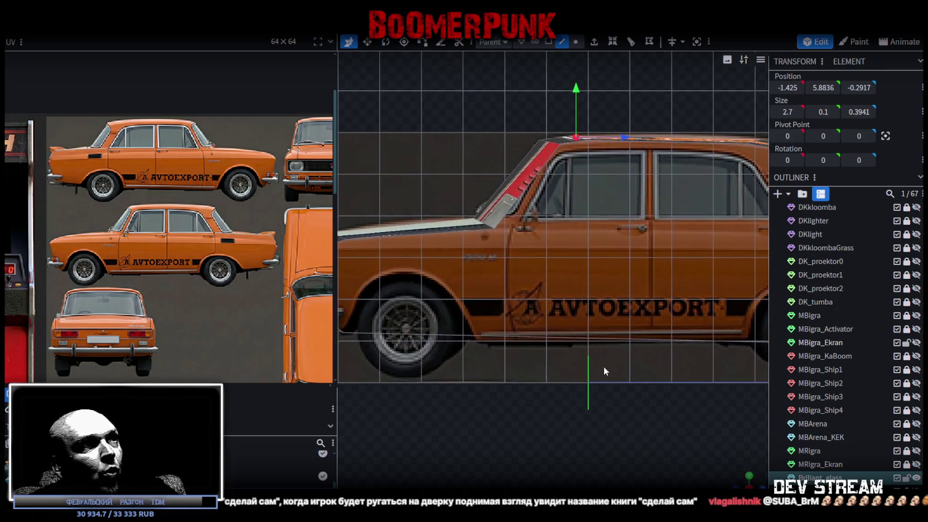
left_click(472, 336)
scroll(621, 377, "down", 2)
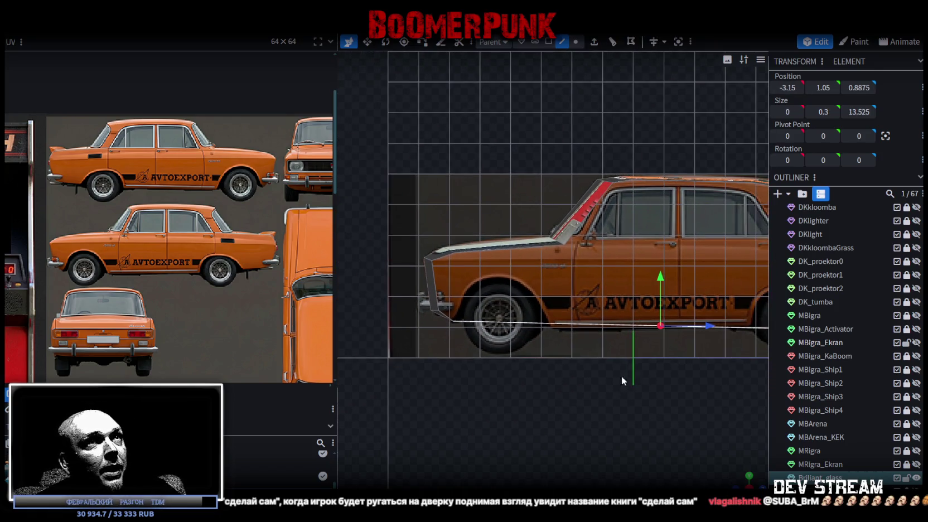
left_click(609, 332)
scroll(600, 335, "up", 2)
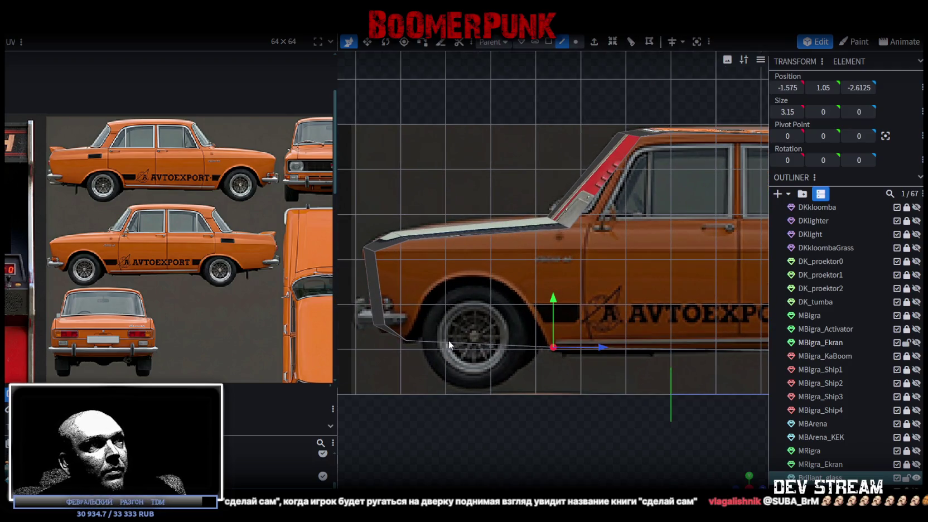
left_click(445, 342)
left_click(612, 42)
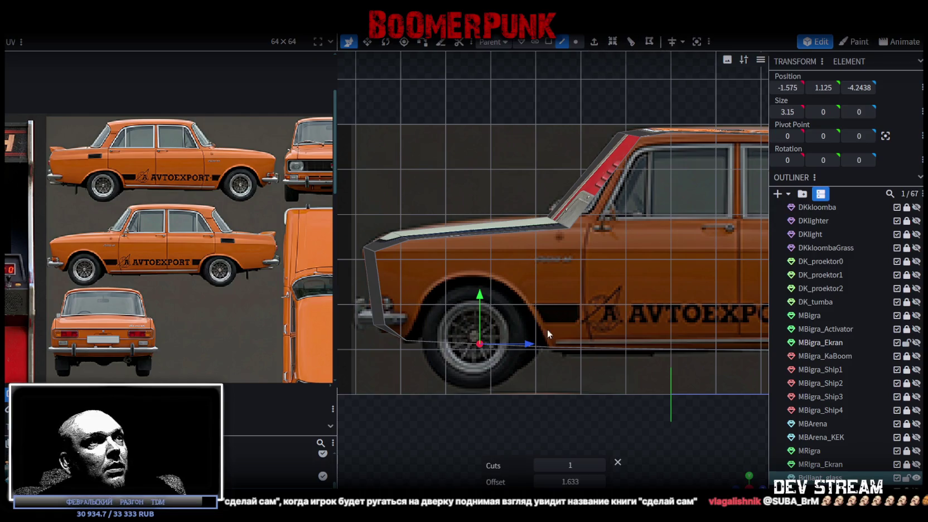
left_click_drag(528, 346, 463, 341)
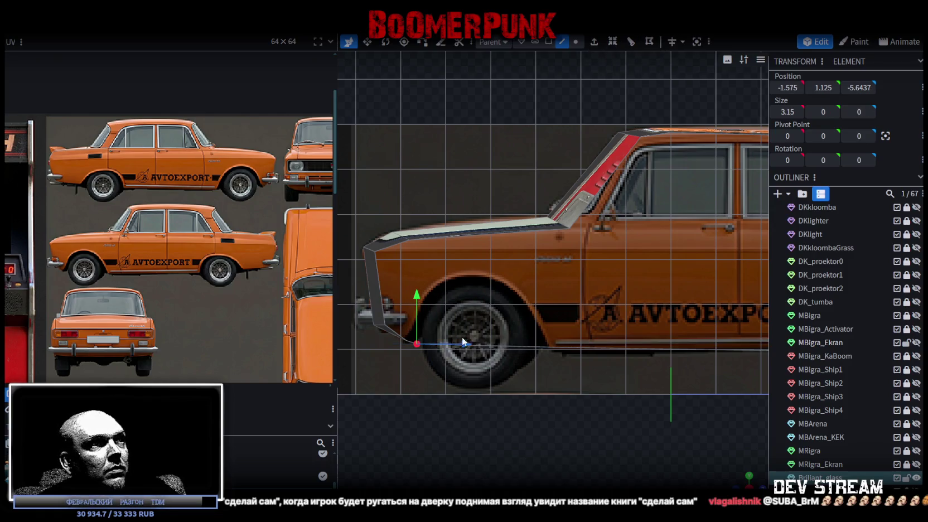
left_click_drag(423, 295, 416, 293)
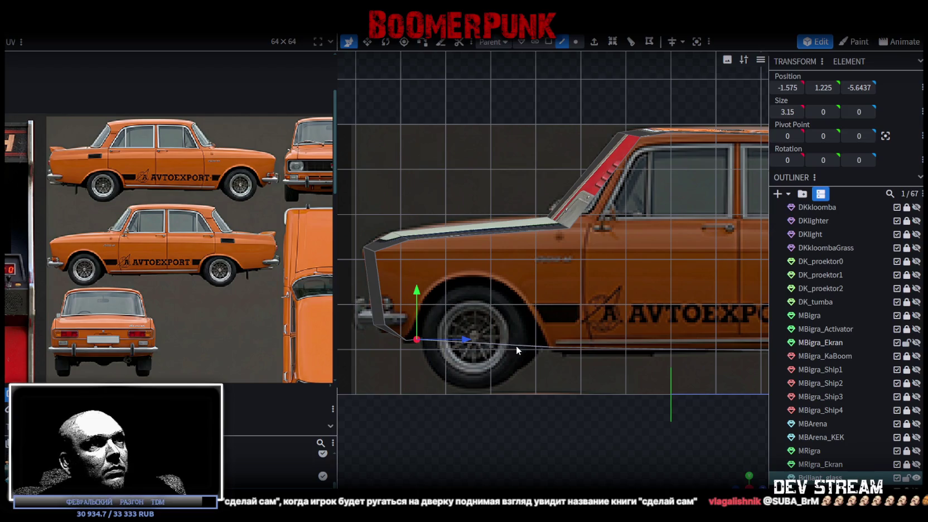
Step: Bring the whole car side into view and select the car's bottom edge
scroll(535, 346, "down", 3)
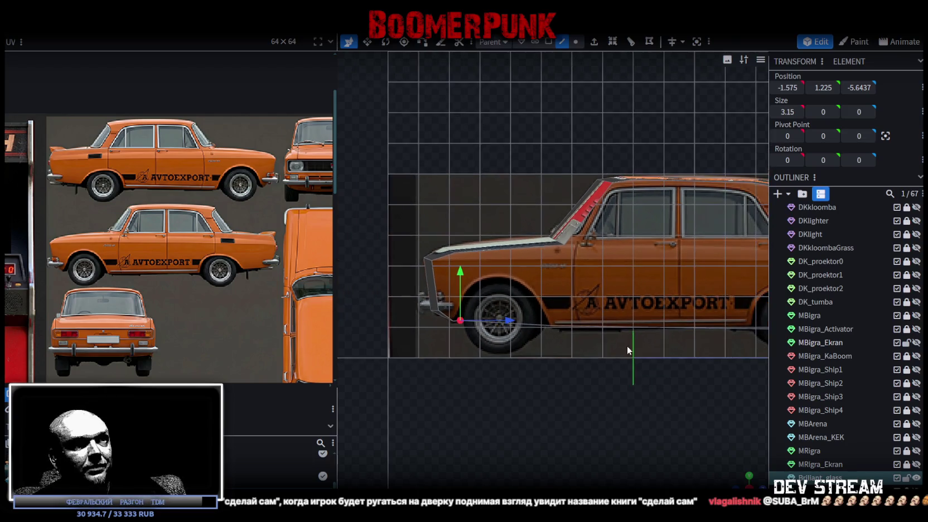
left_click_drag(609, 344, 454, 329)
left_click(562, 305)
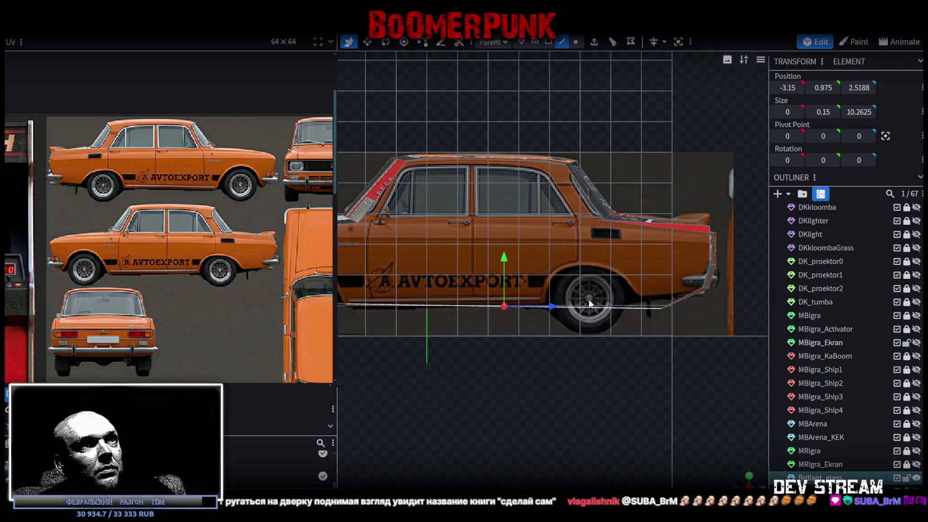
Step: Loop cut the car's bottom edge and shift the new edge rearward and up 0.1
left_click(612, 41)
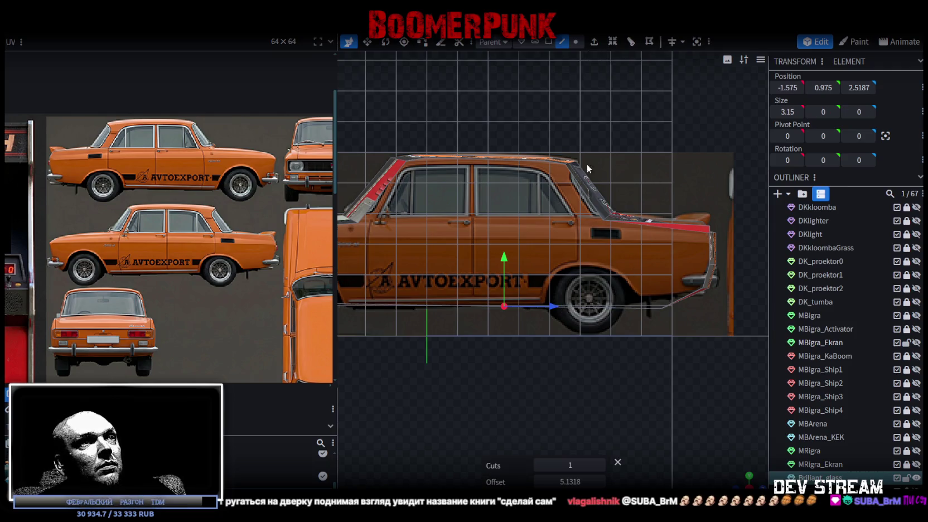
scroll(525, 279, "up", 2)
left_click_drag(533, 317, 592, 321)
left_click_drag(540, 273, 540, 270)
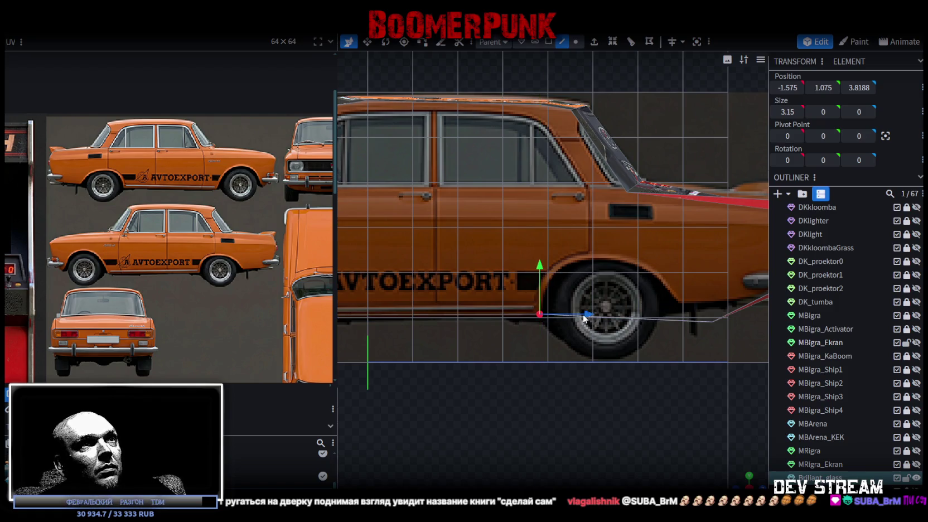
Step: Raise the lower vertex behind the rear wheel 0.4 and move it toward the wheel
left_click_drag(698, 308, 566, 313)
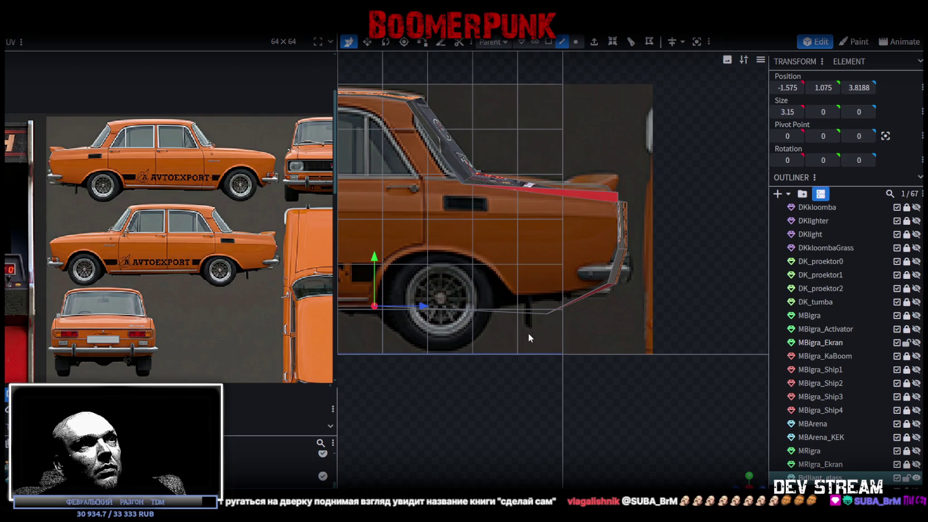
left_click(580, 297, "shift")
left_click(575, 42)
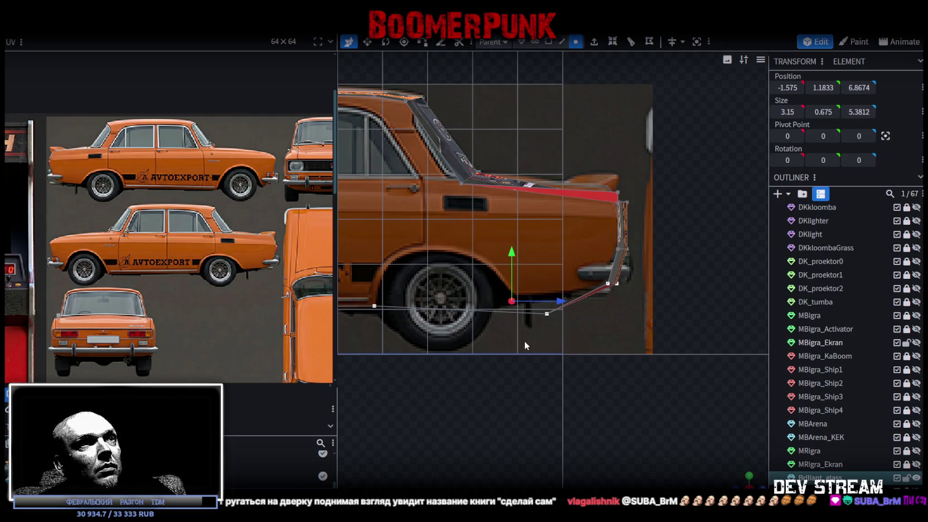
left_click(546, 314)
left_click_drag(548, 274, 547, 256)
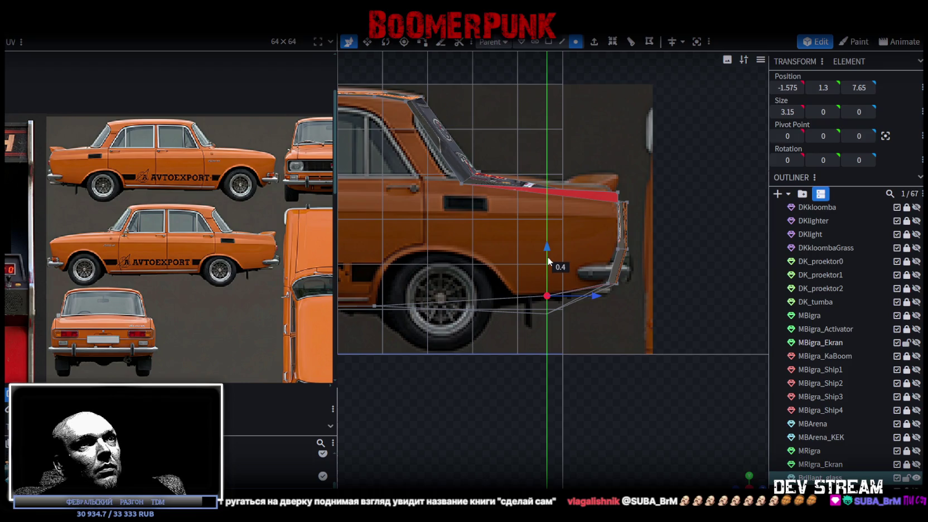
left_click_drag(575, 294, 562, 295)
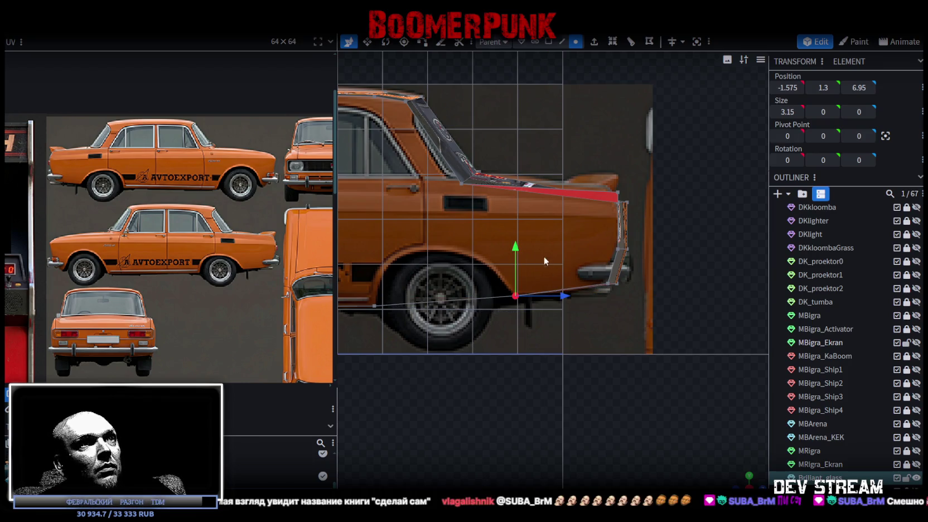
Step: Add two loop cuts over the rear wheel, raise the edge 1.1, and flatten it
left_click_drag(475, 331, 569, 331)
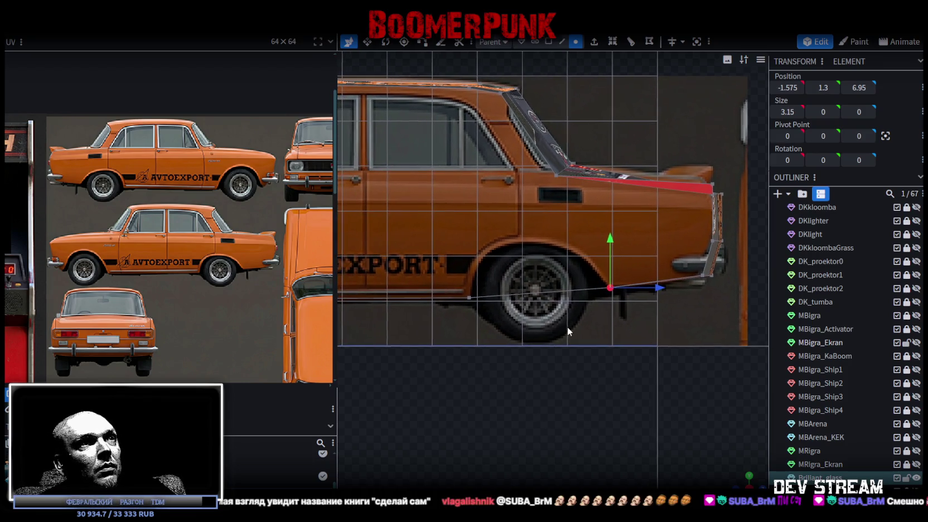
left_click(563, 43)
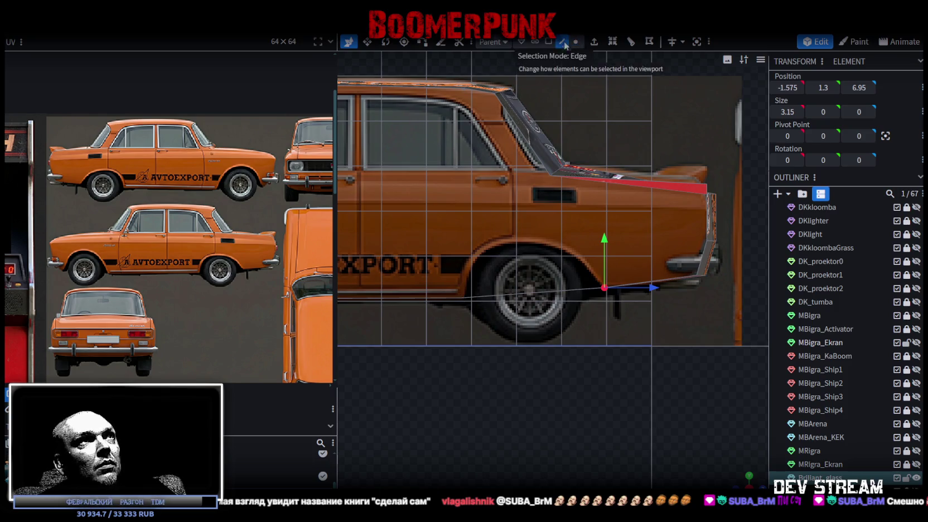
left_click(539, 292)
left_click(612, 42)
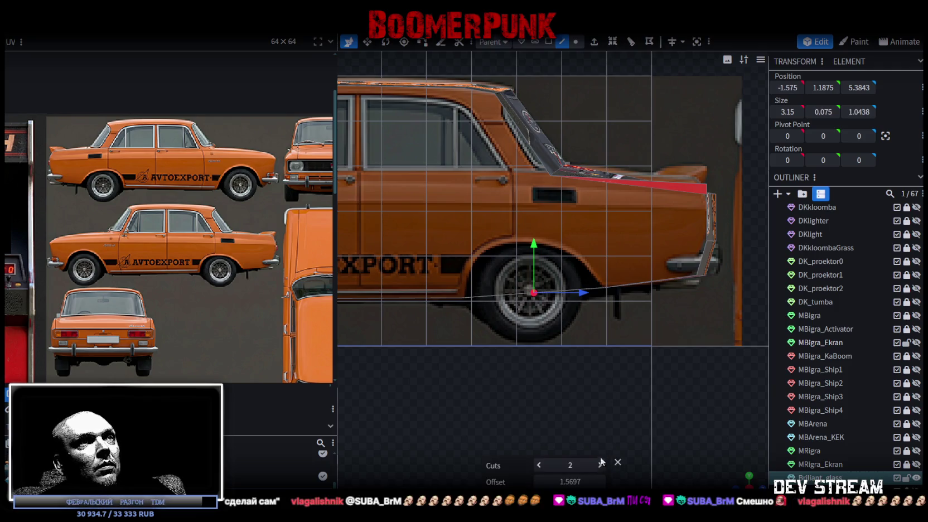
left_click_drag(533, 242, 527, 193)
key("s")
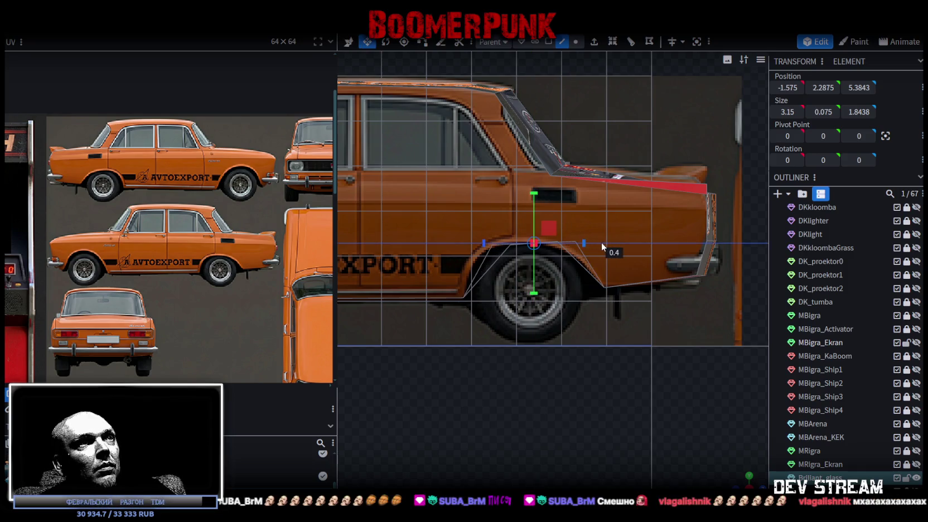
left_click_drag(533, 197, 532, 199)
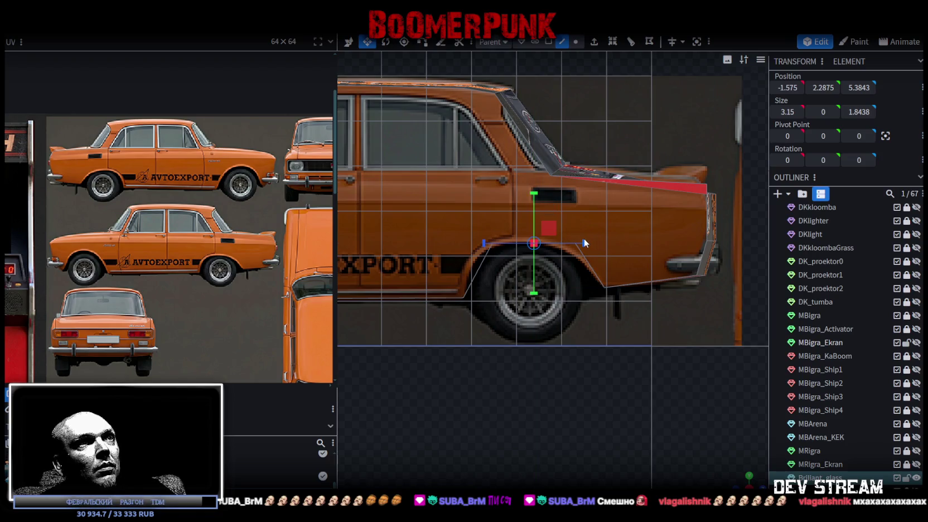
Step: Move the rear edge 0.3 forward, then 0.1 lower and 0.1 further back
key("v")
left_click_drag(583, 243, 571, 246)
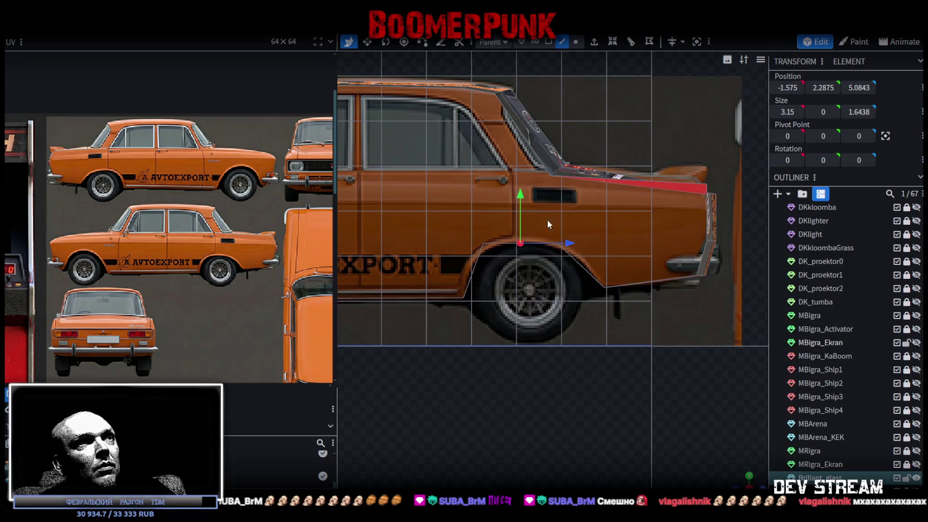
left_click_drag(519, 192, 520, 197)
left_click_drag(568, 247, 574, 247)
scroll(481, 316, "down", 5)
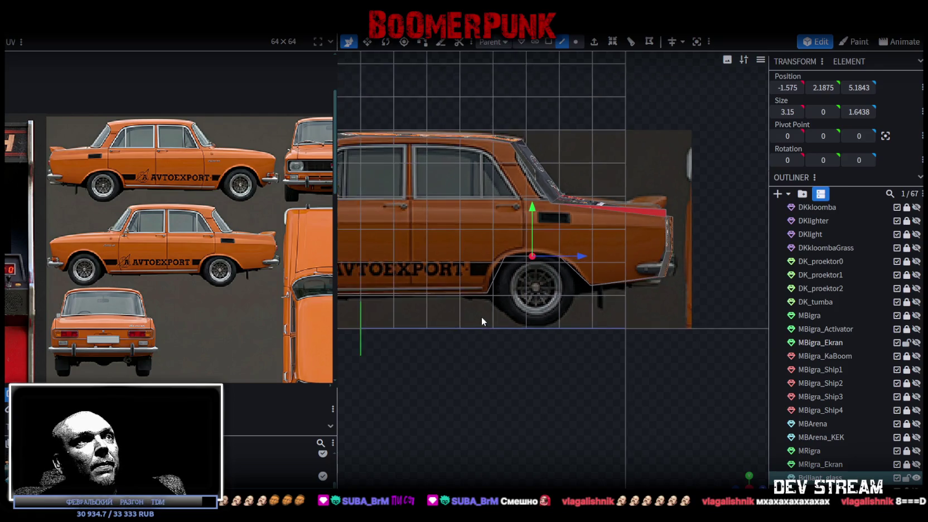
Step: Loop cut the lower front body and raise the cut, shifting it forward
scroll(544, 263, "up", 4)
left_click(545, 273)
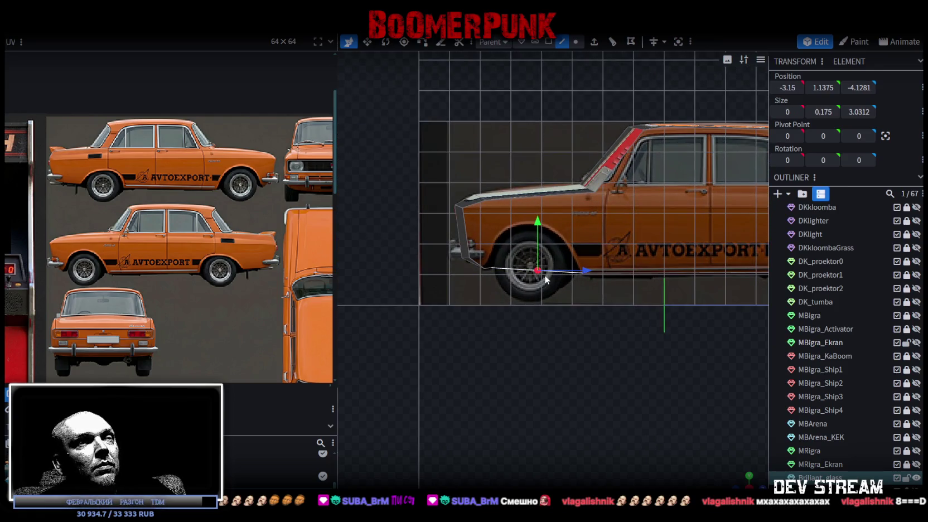
scroll(544, 275, "up", 2)
left_click(614, 42)
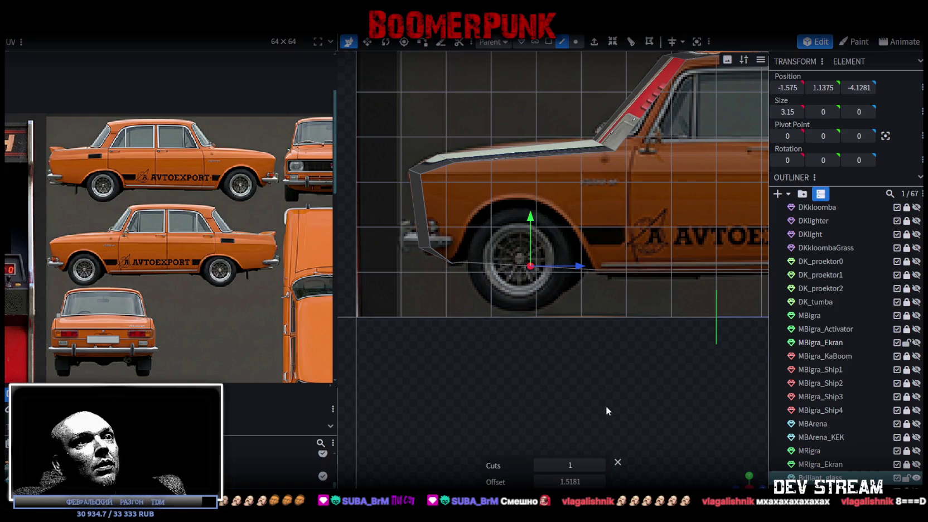
left_click_drag(531, 219, 530, 158)
left_click_drag(581, 204, 568, 205)
Step: Flatten and widen the cut into an arch over the front wheel, then lower it slightly
key("s")
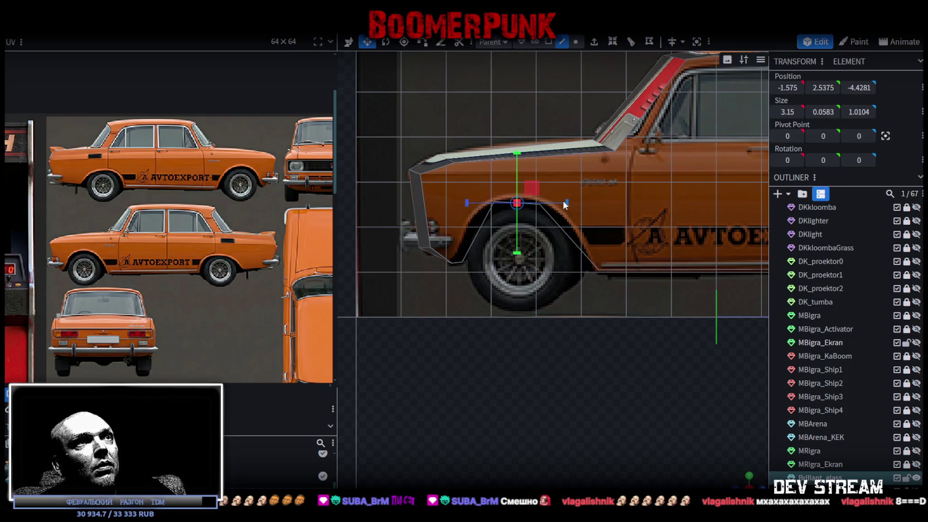
left_click_drag(512, 154, 508, 167)
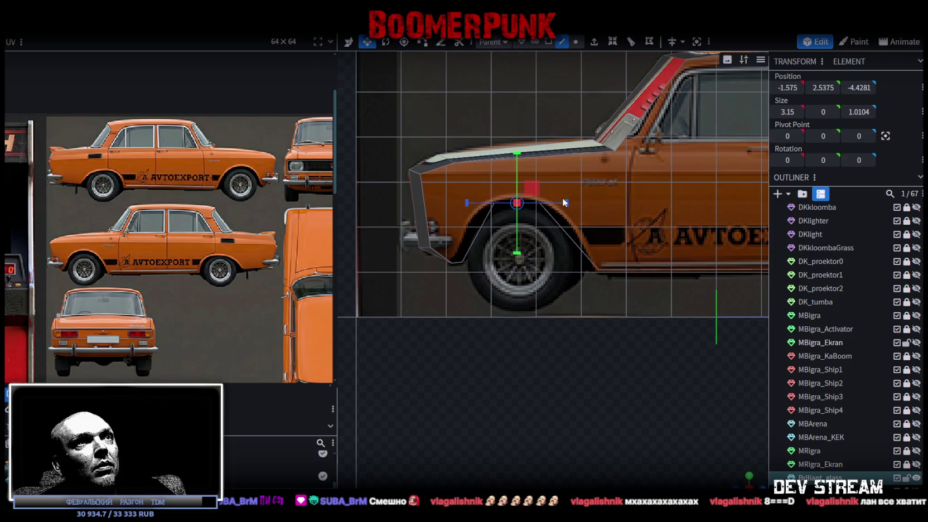
left_click_drag(569, 200, 575, 200)
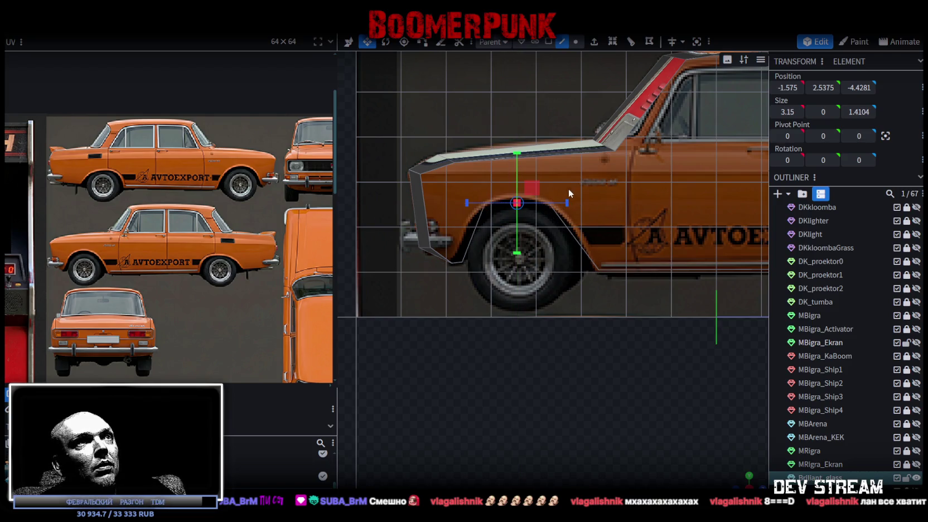
key("v")
left_click_drag(518, 154, 518, 158)
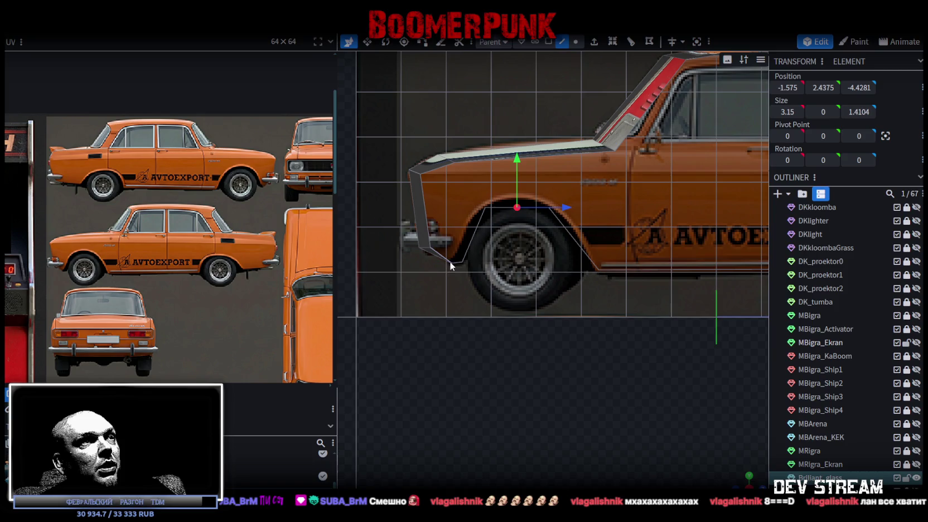
Step: Raise a wheel-arch vertex by 0.3 and try sliding the arch-top vertex sideways
scroll(451, 266, "up", 2)
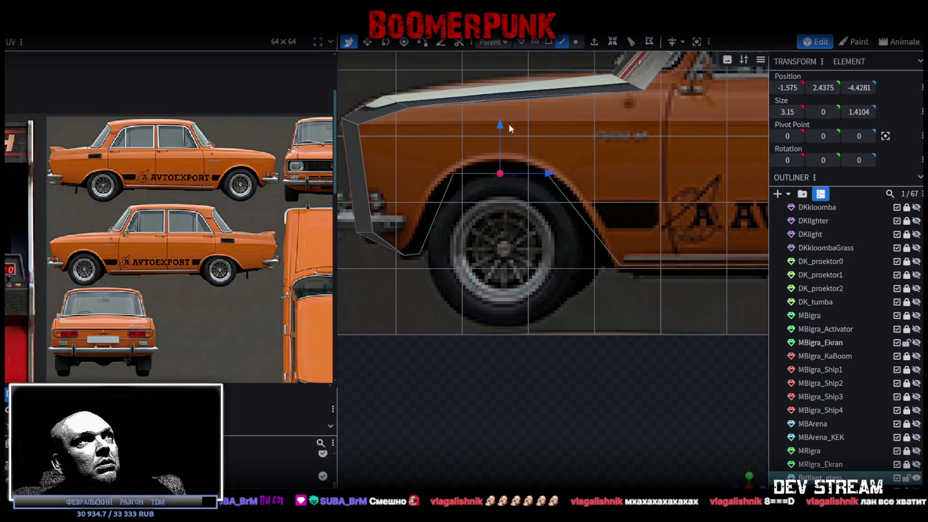
left_click(575, 41)
left_click(419, 253)
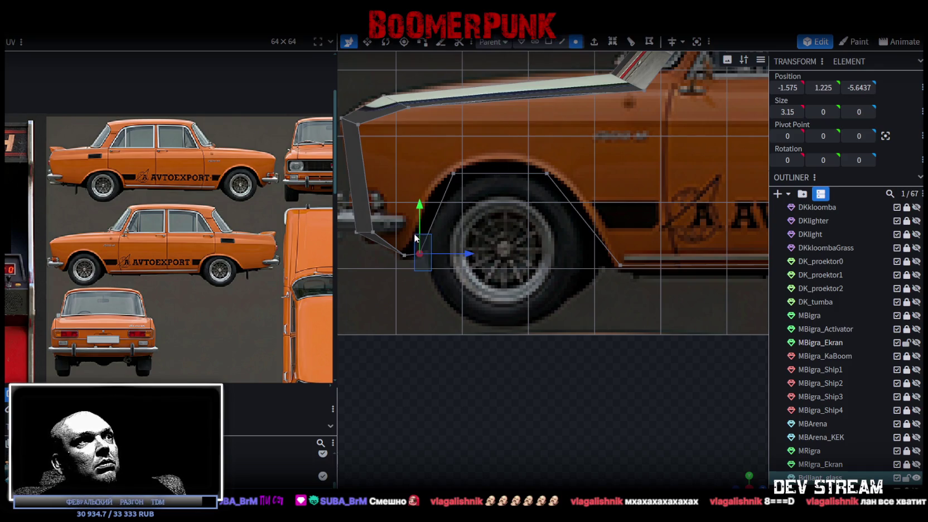
mouse_move(417, 202)
left_mouse_down()
mouse_move(416, 183)
mouse_move(412, 195)
left_mouse_up()
left_click(453, 173)
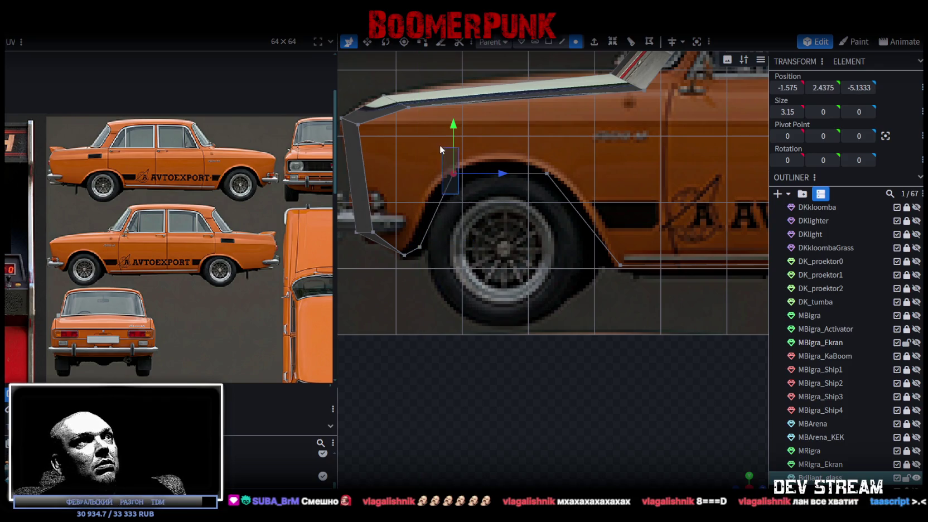
mouse_move(499, 170)
left_mouse_down()
mouse_move(508, 172)
mouse_move(497, 169)
left_mouse_up()
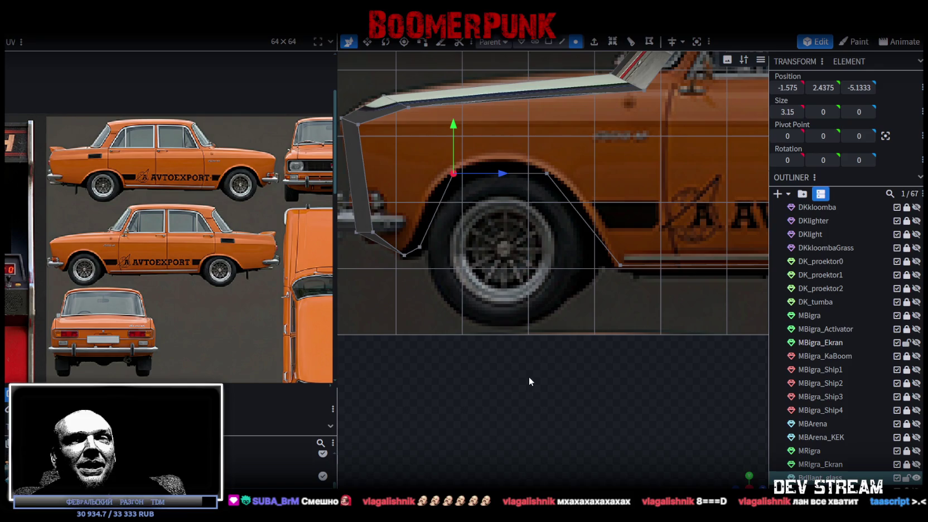
Step: Stretch the sill element between the wheel arches and flatten it at height 1
left_click(574, 268)
left_click_drag(599, 292, 585, 291)
scroll(609, 375, "down", 3)
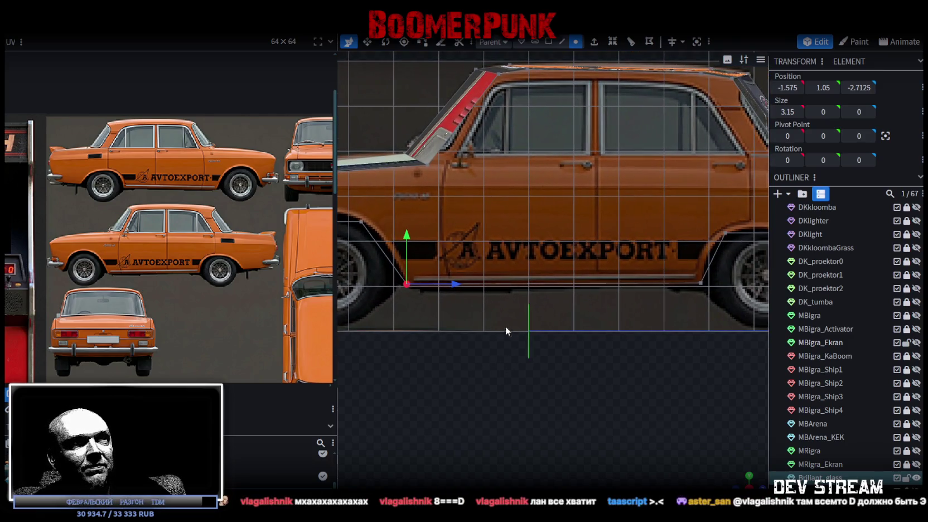
left_click(407, 284)
left_click(701, 283)
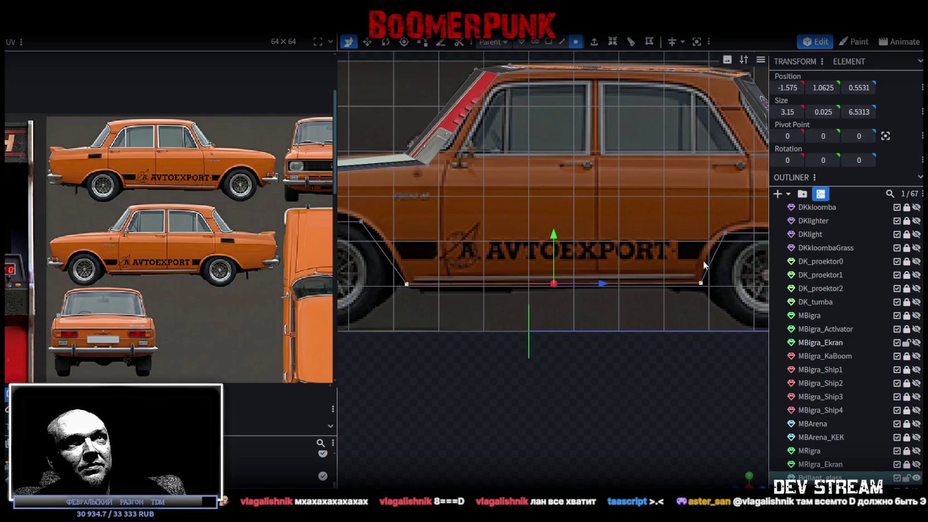
left_click_drag(833, 90, 825, 89)
Step: Open the viewport context menu, then zoom and orbit to a tilted view of the model
right_click(537, 338)
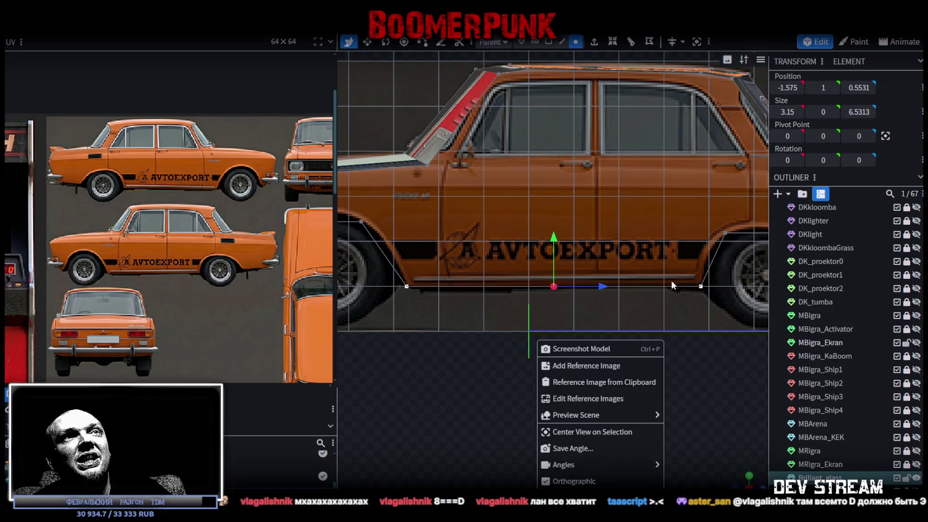
scroll(678, 285, "down", 4)
scroll(642, 336, "down", 2)
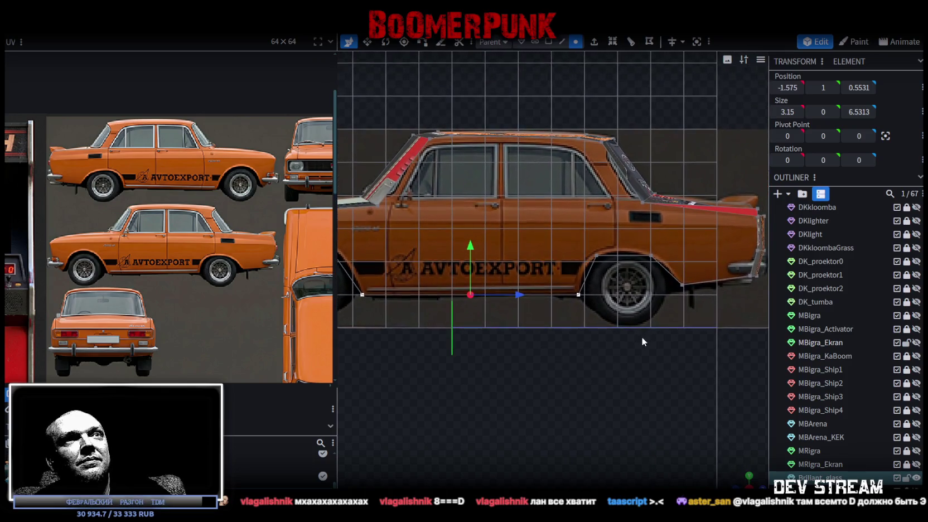
scroll(603, 339, "up", 2)
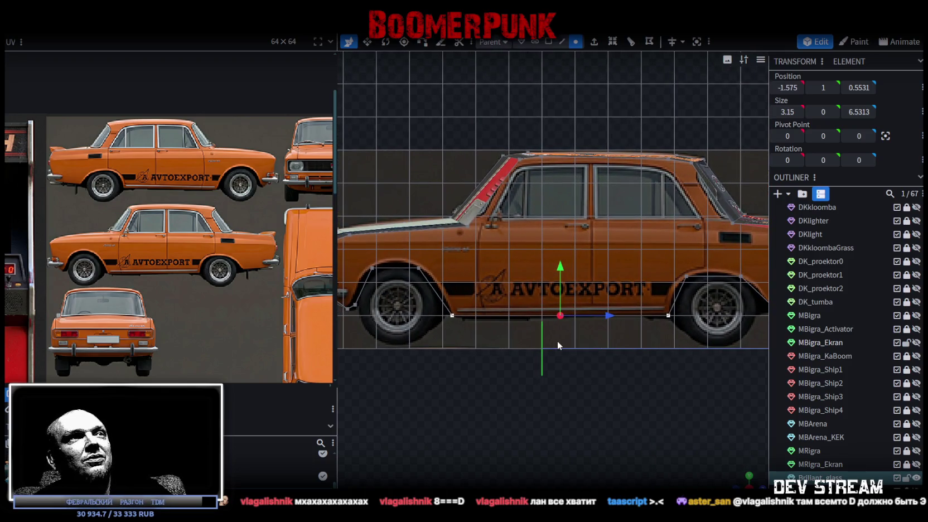
scroll(532, 324, "down", 2)
scroll(522, 343, "up", 2)
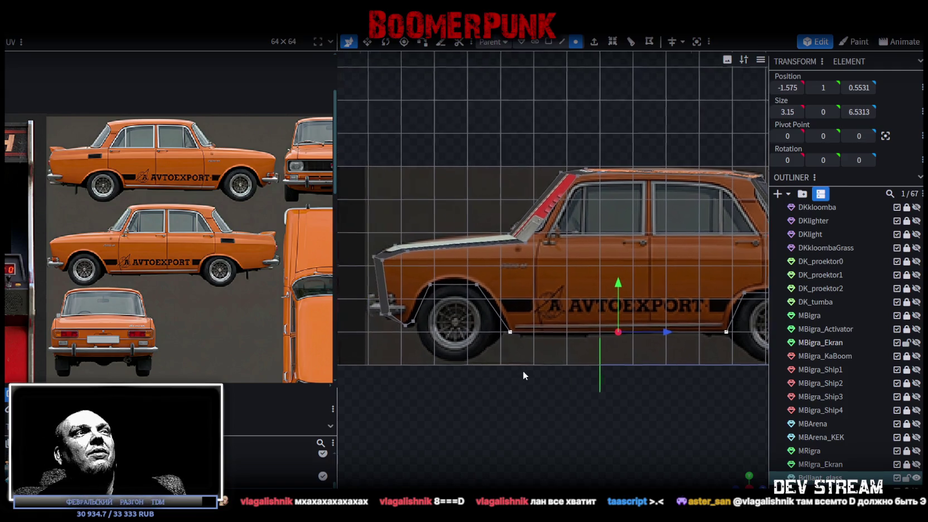
mouse_move(518, 391)
left_mouse_down()
mouse_move(531, 383)
mouse_move(531, 412)
mouse_move(567, 403)
left_mouse_up()
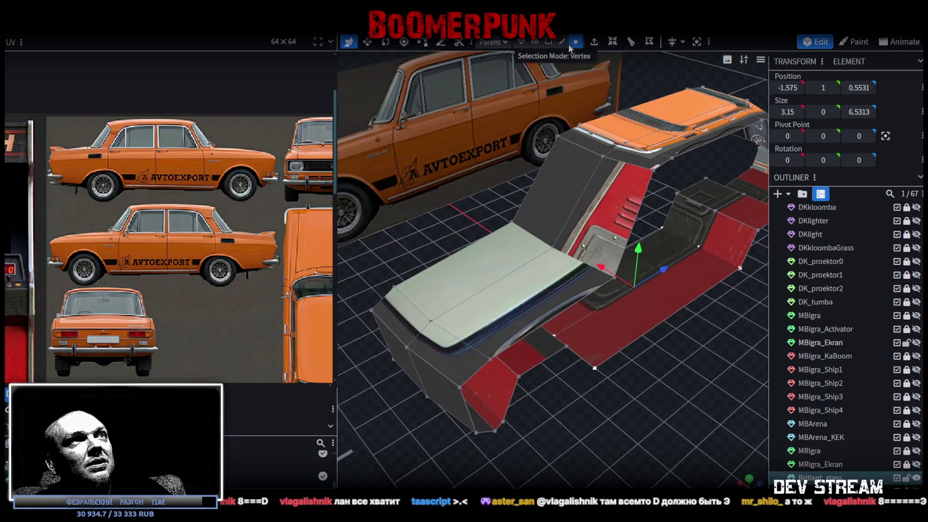
Step: Merge the first lower-corner vertex pair of the front block with Merge All
left_click(504, 350)
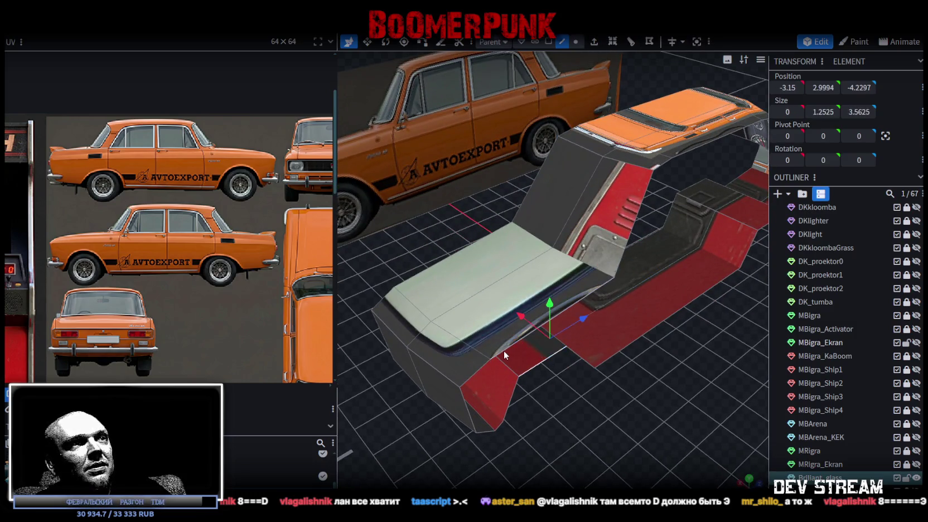
mouse_move(524, 379)
left_mouse_down()
mouse_move(548, 408)
mouse_move(519, 386)
mouse_move(524, 368)
mouse_move(509, 366)
mouse_move(504, 385)
mouse_move(490, 384)
mouse_move(487, 372)
mouse_move(496, 381)
mouse_move(522, 366)
left_mouse_up()
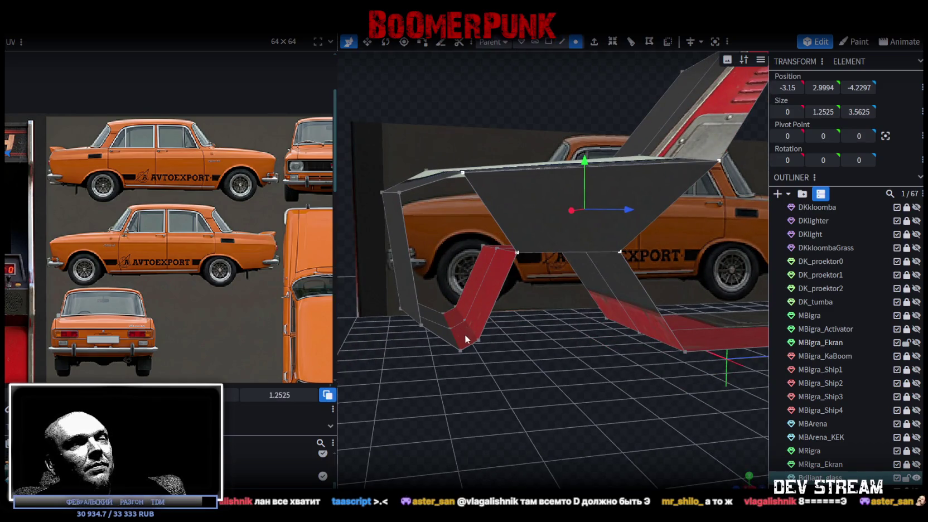
left_click(462, 350)
right_click(478, 343)
mouse_move(553, 270)
left_click(616, 272)
Step: Merge the remaining two lower-corner vertex pairs with Merge All
left_click_drag(557, 312, 477, 365)
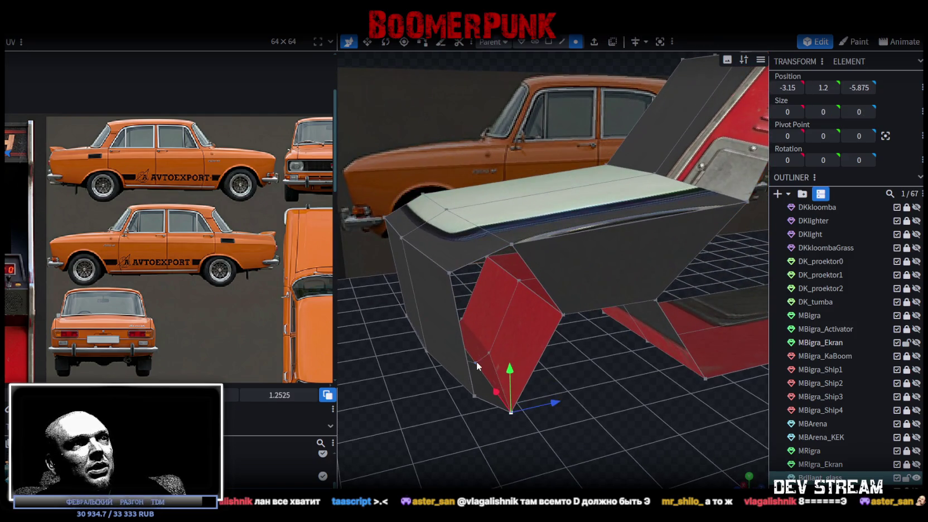
right_click(491, 355)
mouse_move(560, 267)
left_click(625, 272)
mouse_move(603, 334)
left_mouse_down()
mouse_move(570, 394)
mouse_move(446, 335)
left_mouse_up()
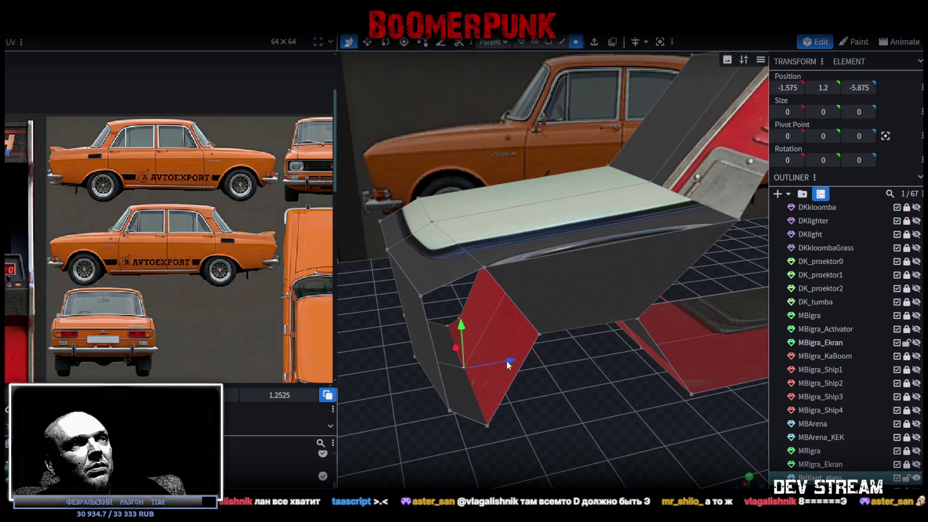
left_click(461, 319, "shift")
right_click(461, 319)
mouse_move(530, 269)
left_click(610, 273)
Step: Collapse the red side face flat by dragging its top edge down
mouse_move(600, 416)
left_mouse_down()
mouse_move(582, 382)
mouse_move(573, 383)
mouse_move(611, 412)
left_mouse_up()
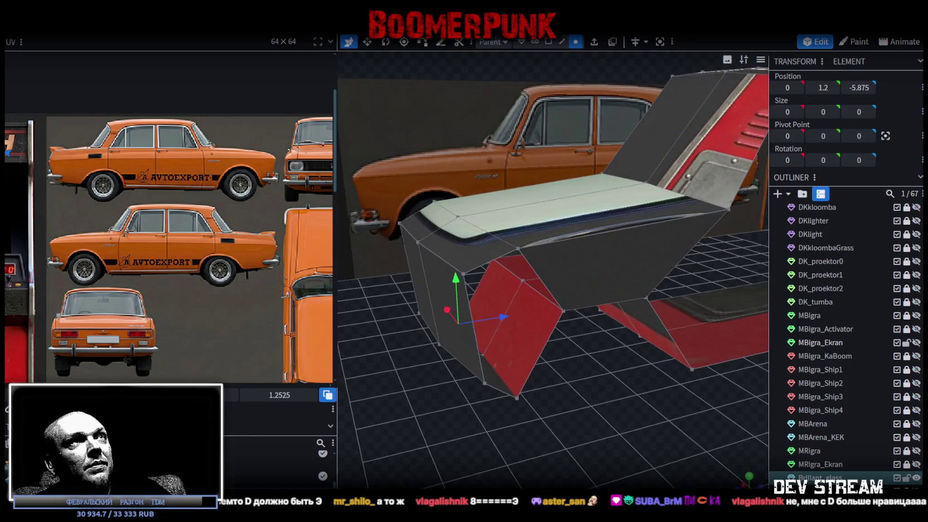
left_click(550, 294)
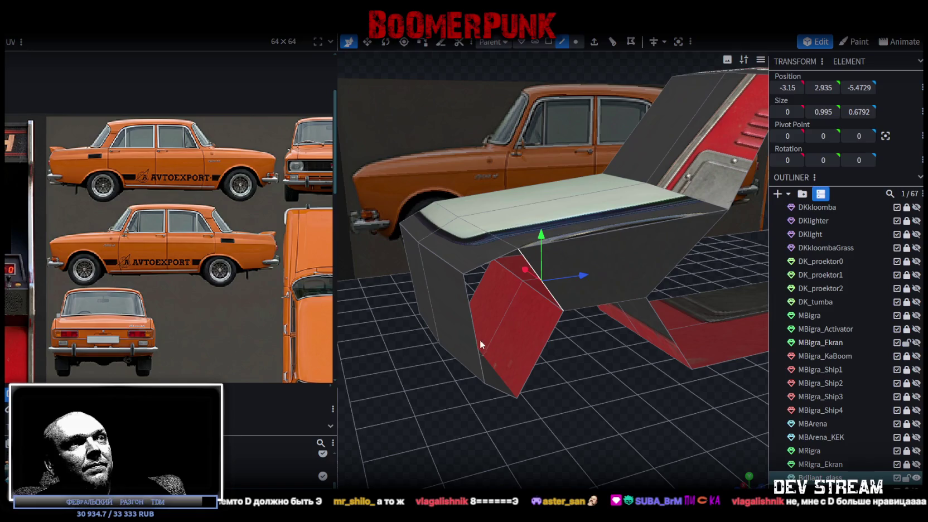
mouse_move(545, 291)
left_mouse_down()
mouse_move(520, 368)
mouse_move(504, 361)
mouse_move(552, 379)
mouse_move(495, 415)
mouse_move(526, 405)
mouse_move(539, 423)
mouse_move(532, 390)
mouse_move(575, 404)
mouse_move(571, 372)
mouse_move(545, 375)
mouse_move(480, 331)
left_mouse_up()
Step: Push the front block's thin right side face outward by 0.2
left_click_drag(247, 188, 121, 195)
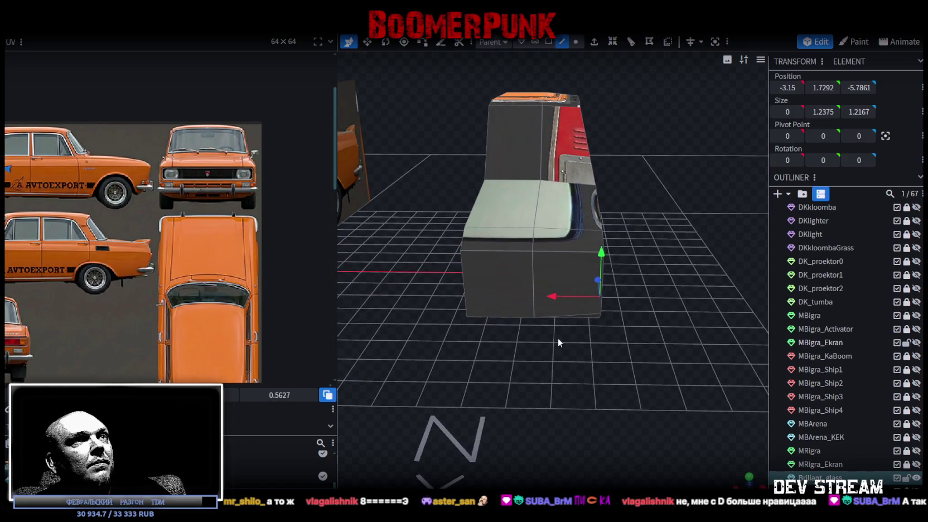
mouse_move(558, 338)
left_mouse_down()
mouse_move(554, 319)
mouse_move(554, 333)
left_mouse_up()
scroll(555, 337, "up", 5)
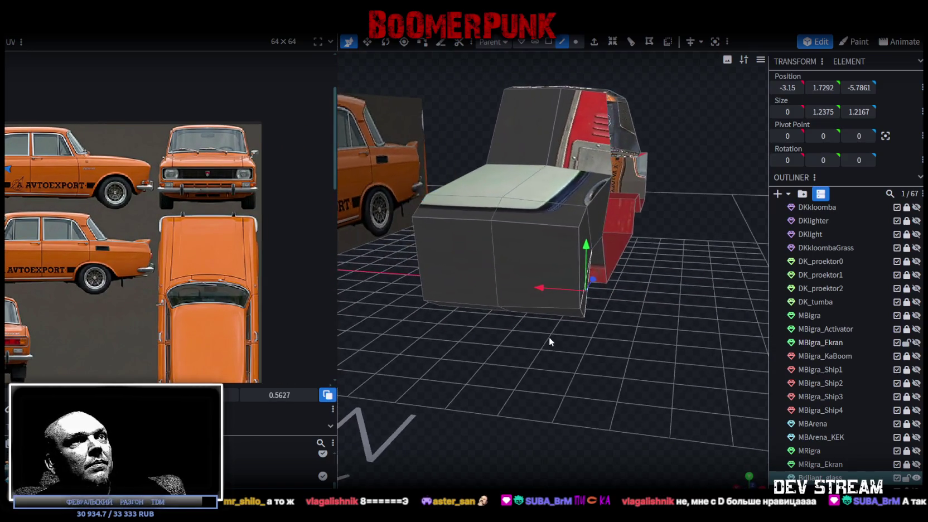
left_click_drag(694, 275, 628, 99)
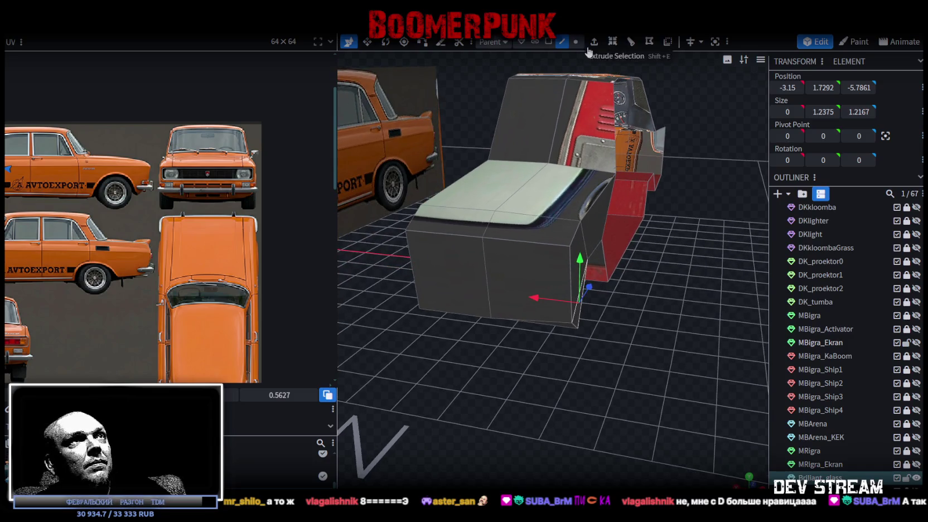
left_click(568, 274)
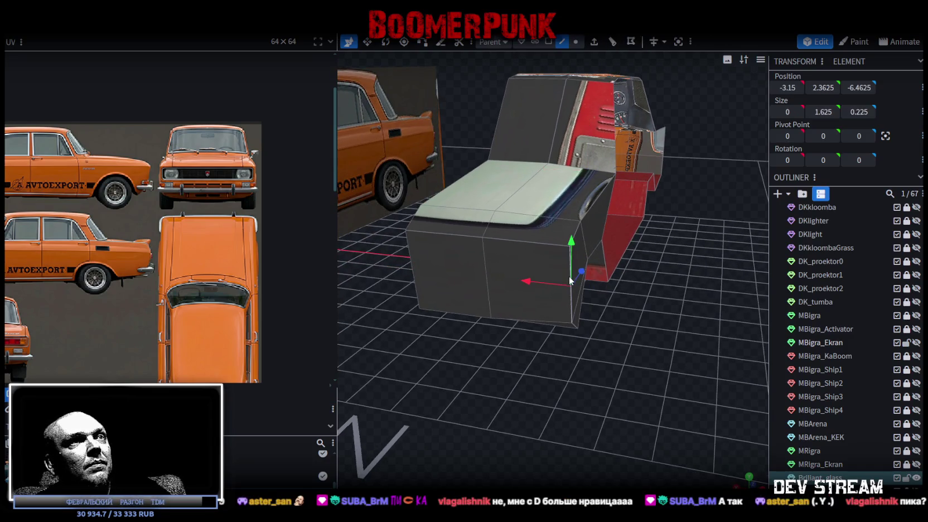
left_click_drag(541, 281, 520, 280)
Step: View the block from the front, then orbit to a side view with the car photo behind
key("KP_1")
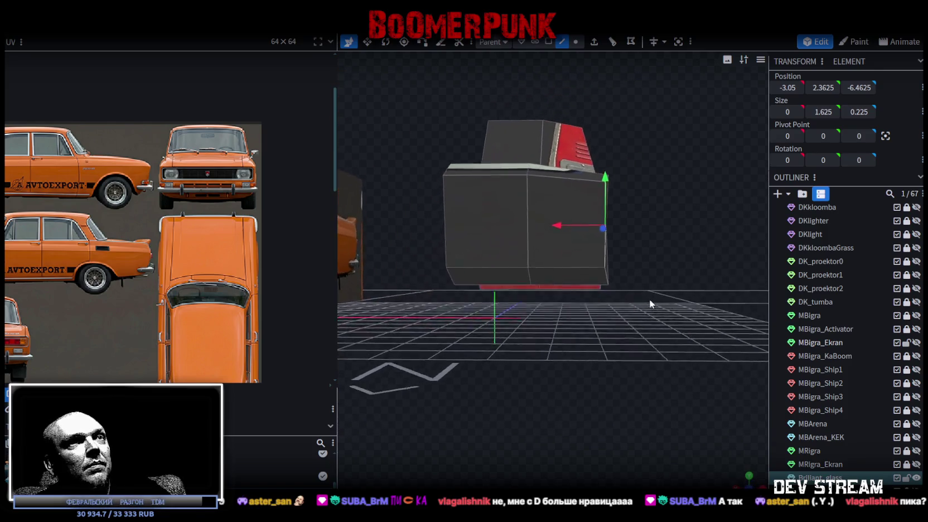
left_click_drag(647, 295, 621, 293)
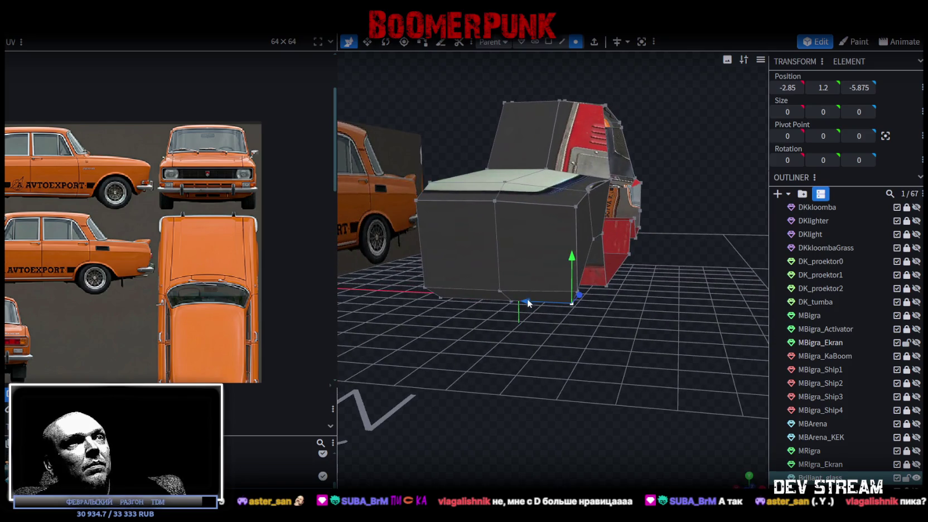
mouse_move(661, 351)
left_mouse_down()
mouse_move(665, 326)
mouse_move(555, 365)
mouse_move(547, 334)
mouse_move(558, 333)
left_mouse_up()
Step: Orbit around the interior floor and dashboard end to reach the roof-pillar corner
scroll(563, 196, "up", 3)
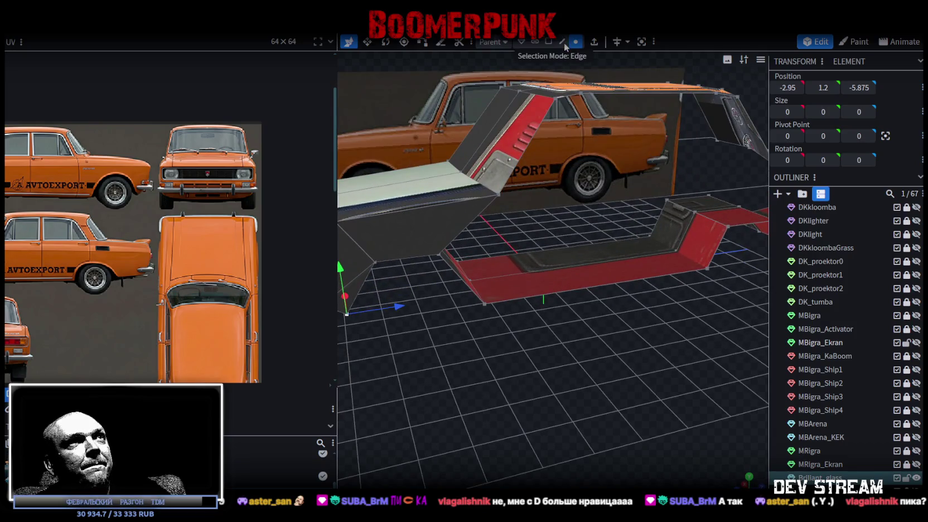
left_click(503, 301)
mouse_move(503, 301)
left_mouse_down()
mouse_move(562, 343)
mouse_move(554, 365)
mouse_move(504, 354)
mouse_move(585, 317)
mouse_move(618, 315)
mouse_move(523, 332)
mouse_move(525, 310)
mouse_move(554, 314)
left_mouse_up()
left_click(518, 311)
mouse_move(623, 312)
left_mouse_down()
mouse_move(534, 359)
mouse_move(589, 338)
mouse_move(575, 351)
mouse_move(601, 324)
left_mouse_up()
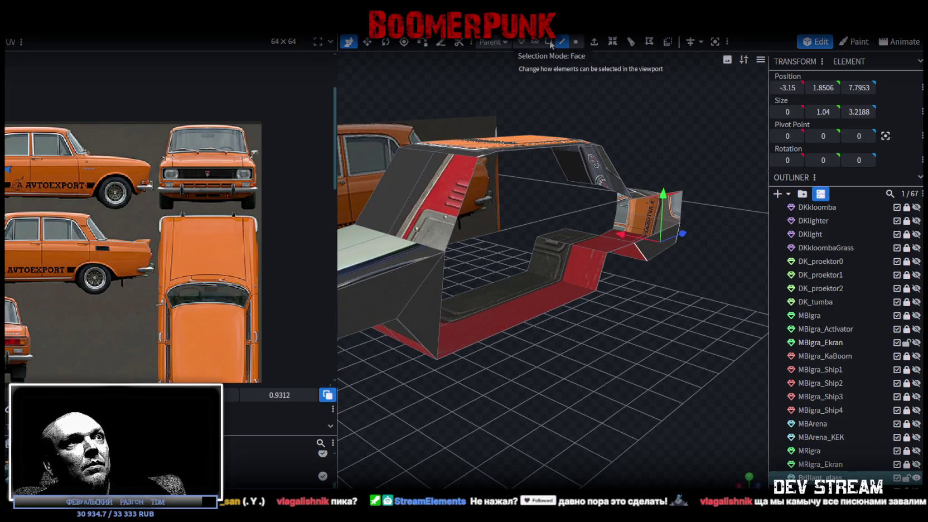
mouse_move(647, 290)
left_mouse_down()
mouse_move(631, 316)
mouse_move(583, 307)
mouse_move(523, 333)
mouse_move(580, 274)
left_mouse_up()
left_click(569, 286)
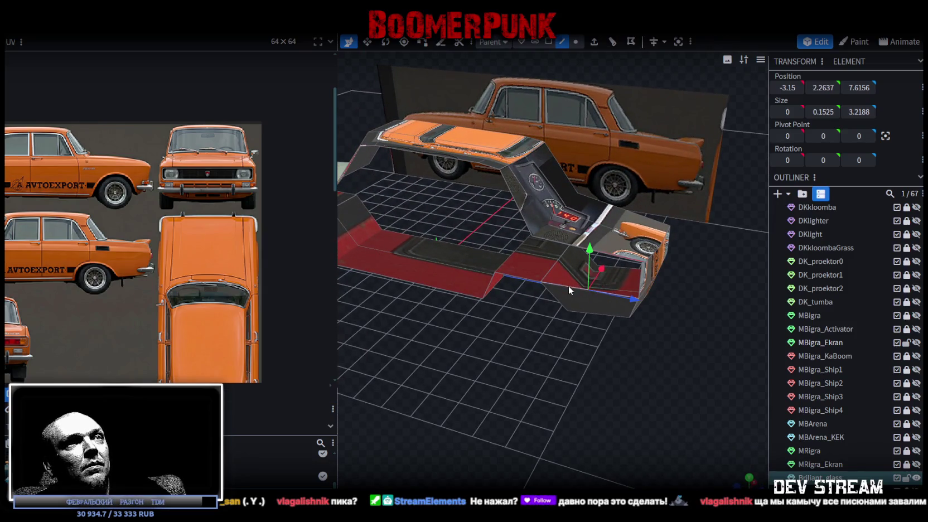
mouse_move(528, 357)
left_mouse_down()
mouse_move(574, 356)
mouse_move(583, 301)
left_mouse_up()
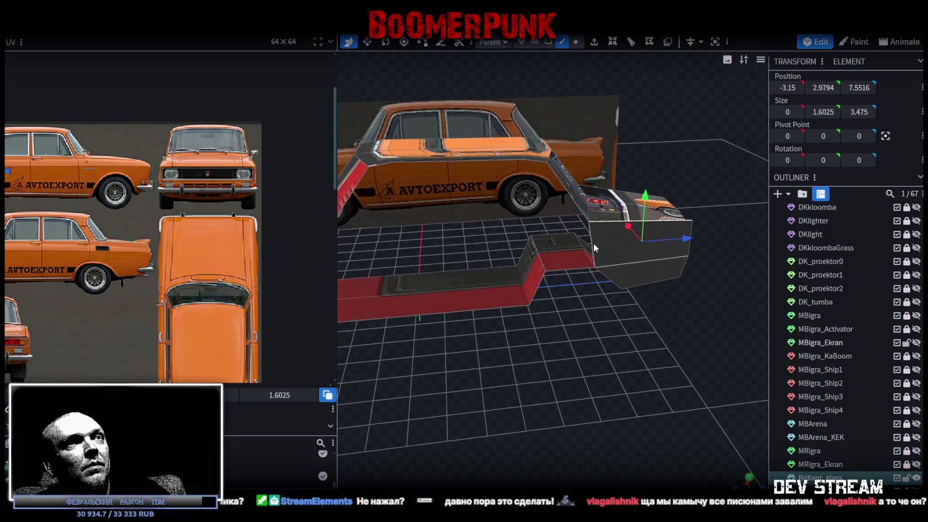
left_click(585, 254)
left_click(566, 270)
mouse_move(532, 336)
left_mouse_down()
mouse_move(582, 316)
mouse_move(628, 321)
mouse_move(604, 335)
mouse_move(552, 236)
mouse_move(563, 289)
mouse_move(600, 337)
left_mouse_up()
Step: Merge the vertices where the roof meets the pillar into a single point
left_click(519, 215)
scroll(607, 379, "up", 3)
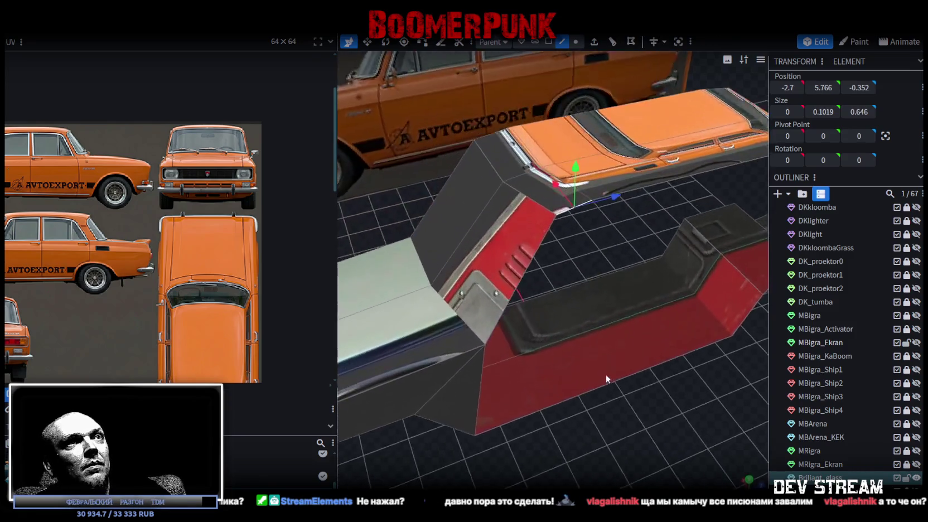
scroll(607, 379, "down", 2)
scroll(531, 216, "up", 2)
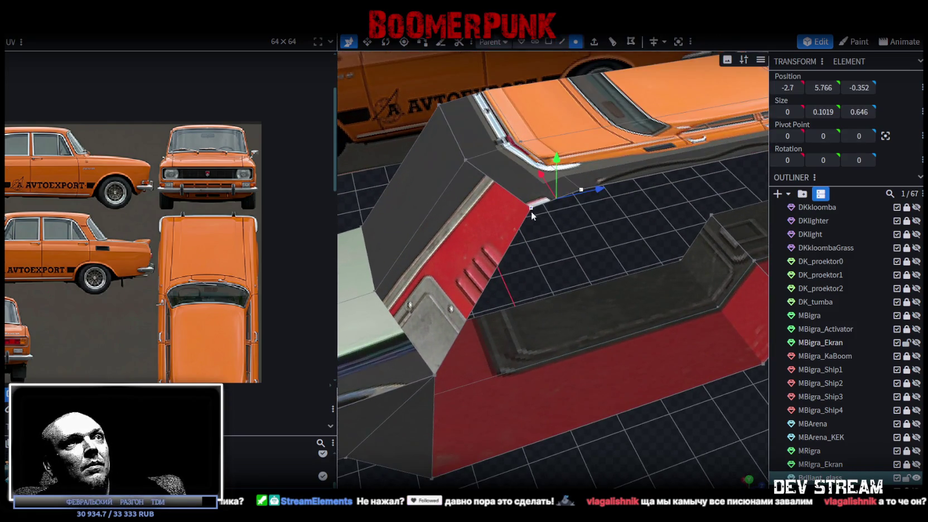
right_click(581, 192)
mouse_move(622, 242)
left_click(720, 249)
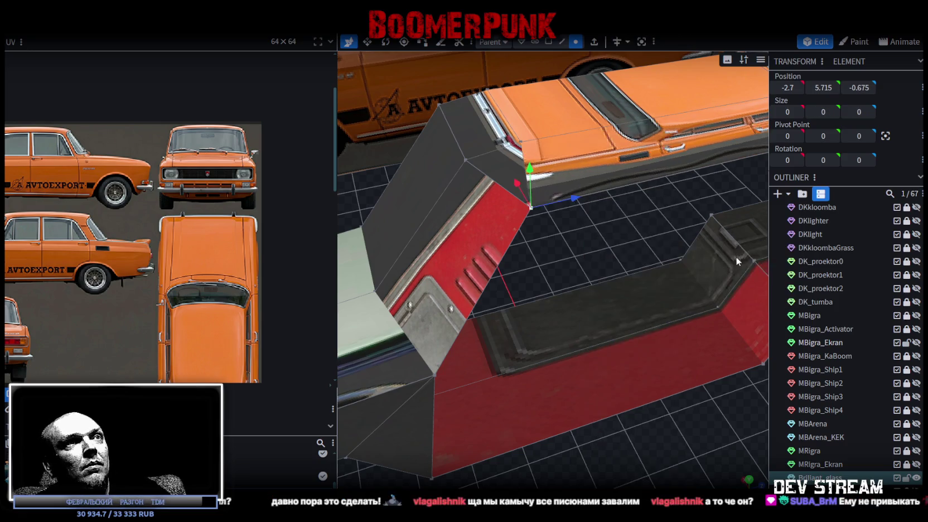
left_click_drag(719, 248, 655, 255)
scroll(605, 201, "up", 3)
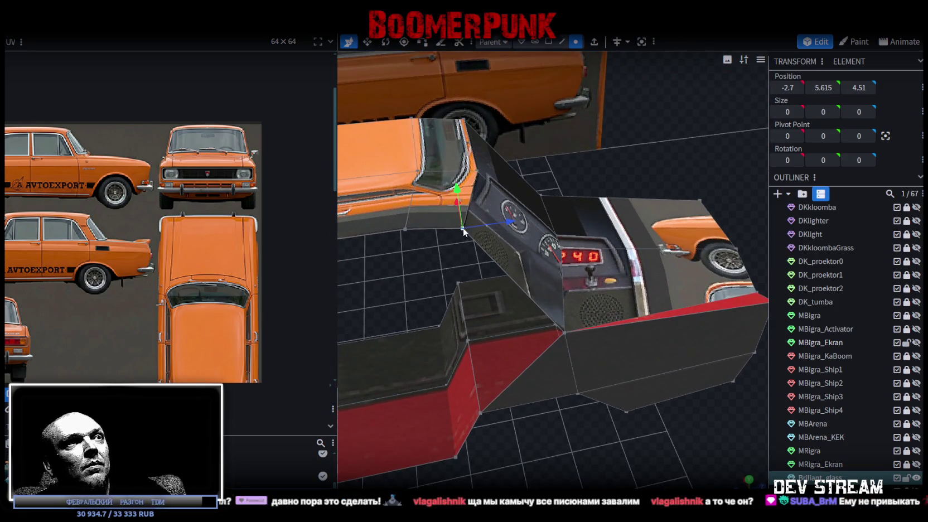
Step: Merge the second roof-corner vertex pair with Merge All
right_click(406, 230)
mouse_move(490, 267)
left_click(542, 267)
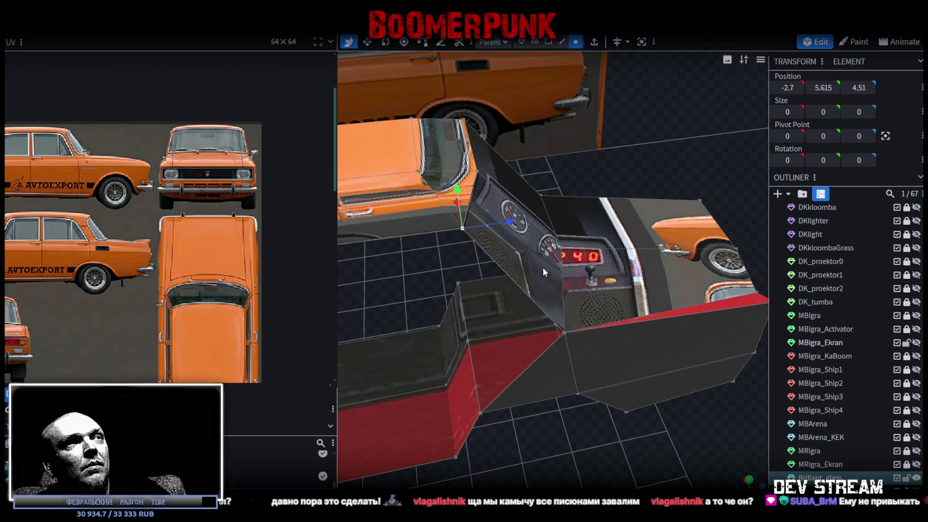
left_click_drag(542, 266, 657, 219)
Step: Switch the car body to flat green-and-red shading
key("z")
key("z")
scroll(613, 363, "down", 3)
scroll(641, 361, "up", 3)
mouse_move(623, 356)
left_mouse_down()
mouse_move(571, 341)
mouse_move(585, 319)
left_mouse_up()
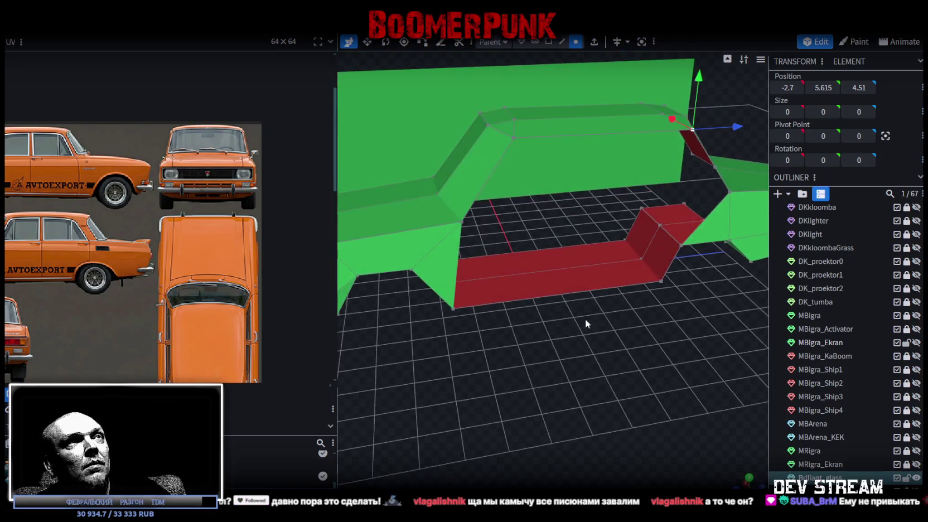
Step: In Edge mode, fill the roof gap with a new face between both roof edges
left_click(561, 41)
left_click(457, 265)
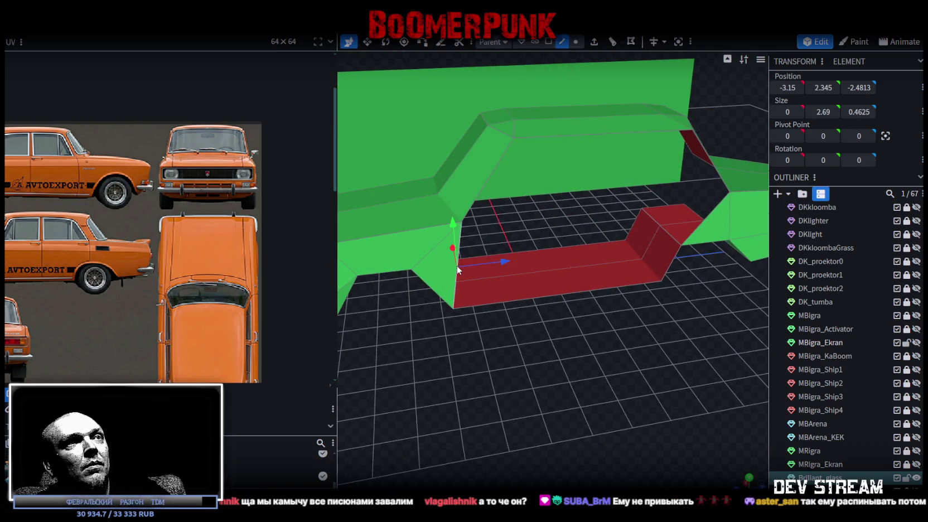
scroll(637, 307, "down", 2)
mouse_move(637, 307)
left_mouse_down()
mouse_move(608, 278)
mouse_move(627, 308)
mouse_move(518, 198)
left_mouse_up()
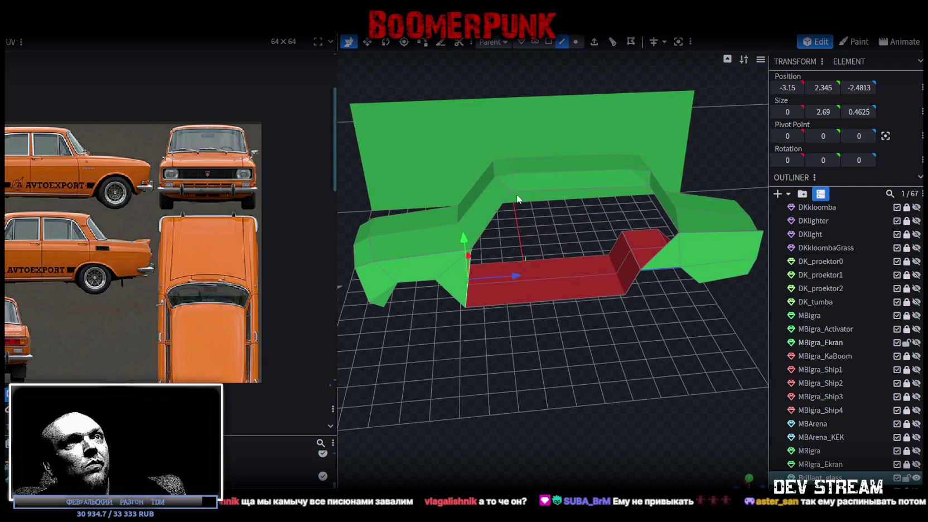
left_click(660, 204, "shift")
key("f")
Step: Delete the stray triangular face on the car's side
mouse_move(665, 280)
left_mouse_down()
mouse_move(634, 293)
mouse_move(635, 305)
left_mouse_up()
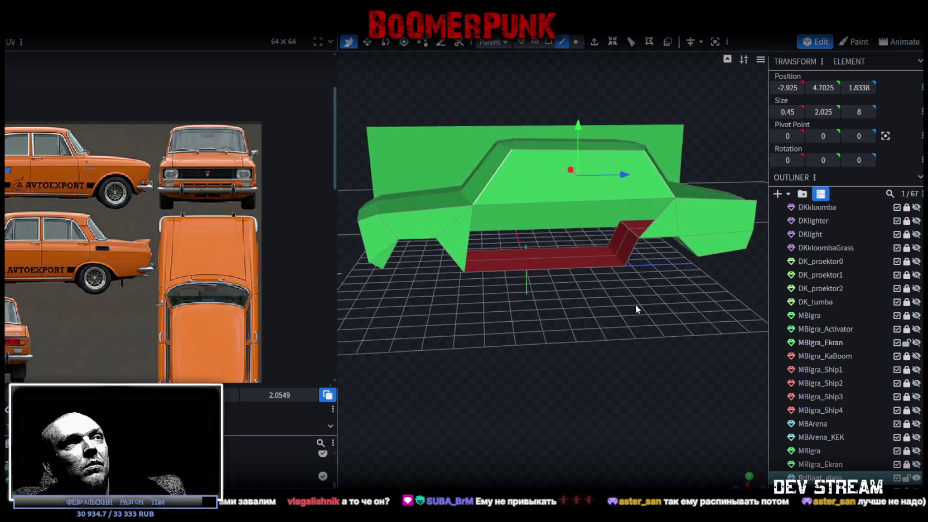
left_click(466, 250)
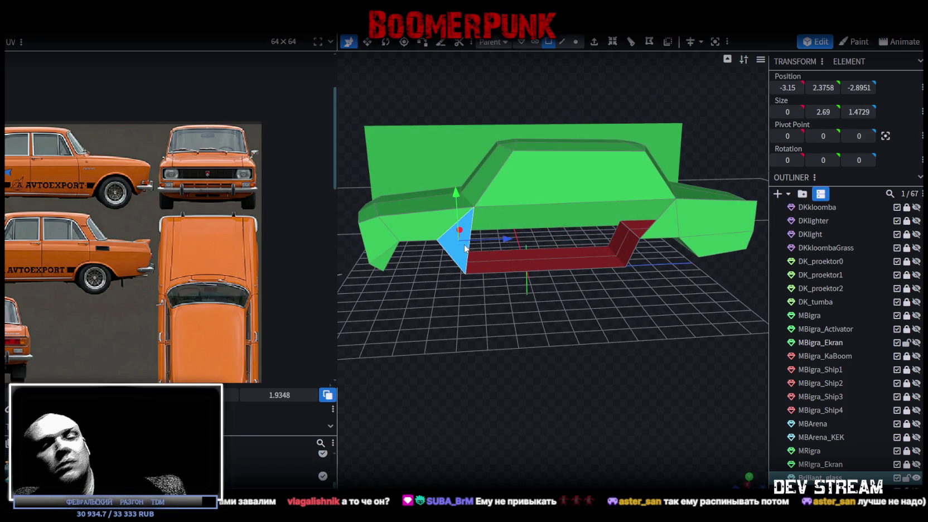
key("Delete")
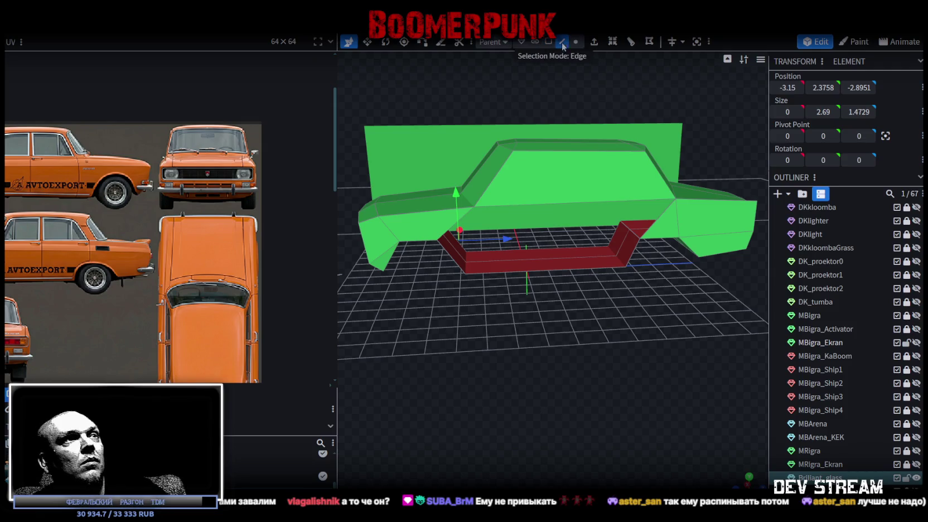
Step: Select the whole car mesh and show it textured in flat side view
left_click(632, 255)
left_click(461, 229)
mouse_move(524, 295)
left_mouse_down()
mouse_move(548, 313)
mouse_move(506, 324)
mouse_move(668, 347)
mouse_move(663, 323)
left_mouse_up()
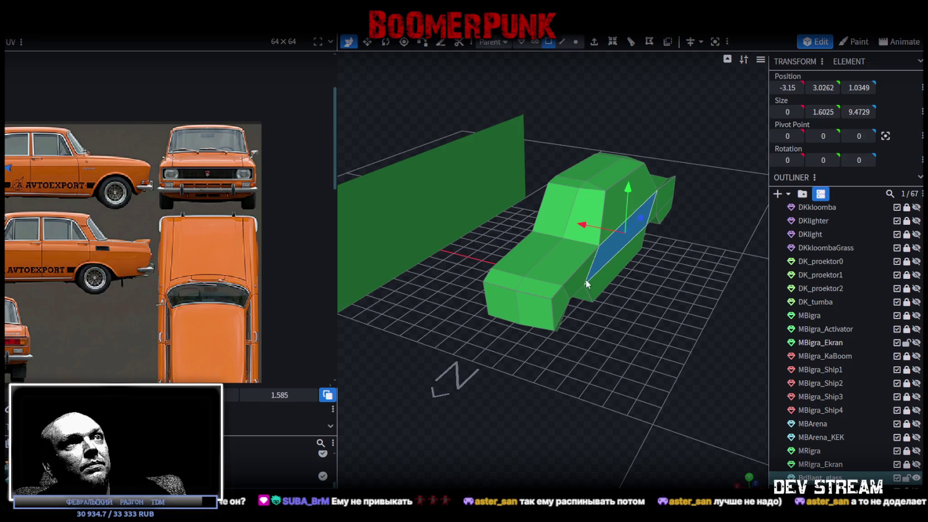
key("ctrl+a")
key("KP_3")
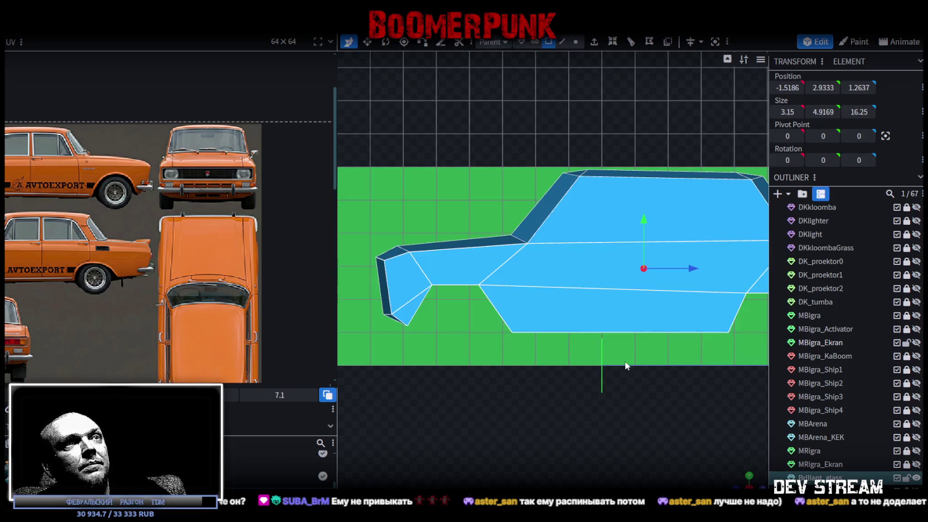
key("z")
key("z")
key("z")
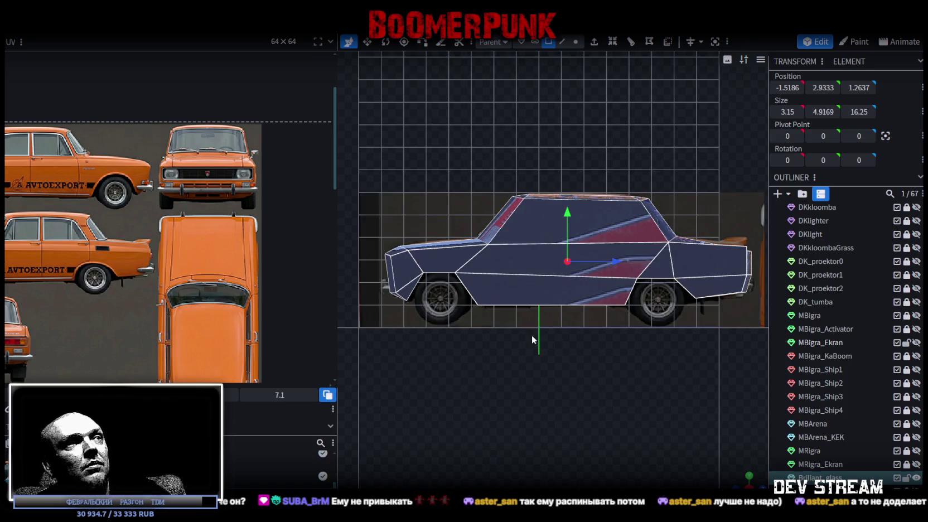
left_click_drag(168, 335, 162, 345)
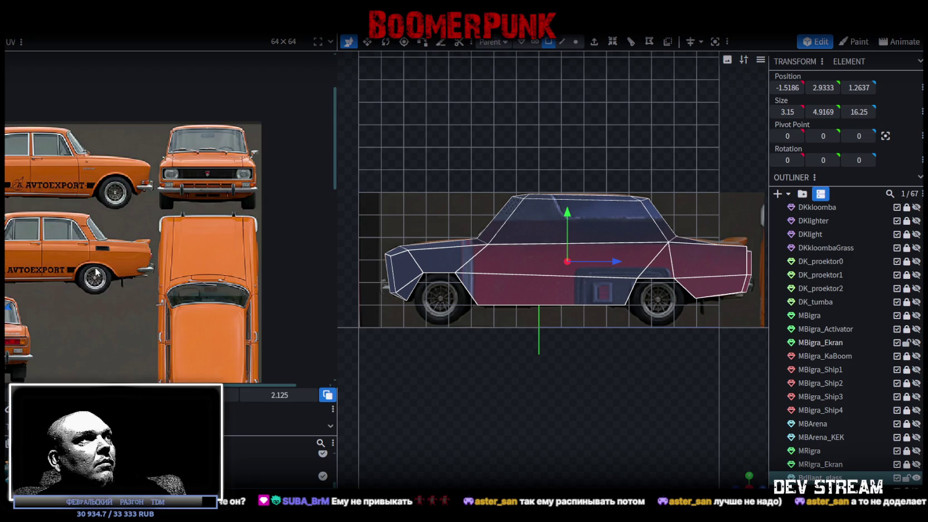
scroll(96, 273, "down", 5)
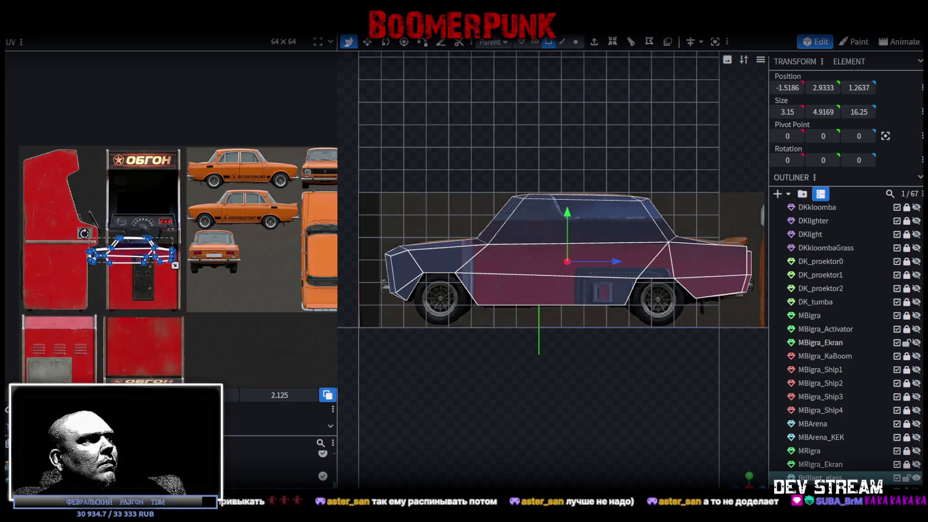
Step: Move and scale the body's UV island over the orange Moskvich side photo, then view in perspective
mouse_move(134, 238)
left_mouse_down()
mouse_move(231, 193)
mouse_move(226, 250)
mouse_move(226, 233)
mouse_move(319, 257)
left_mouse_up()
scroll(192, 204, "up", 5)
scroll(160, 186, "down", 3)
scroll(310, 237, "up", 2)
scroll(307, 209, "up", 2)
left_click_drag(295, 223, 275, 250)
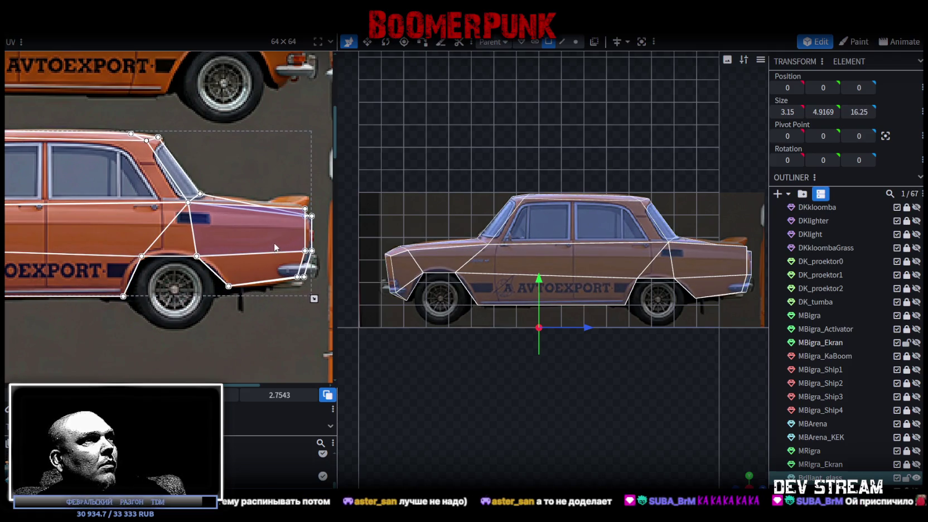
mouse_move(247, 238)
left_mouse_down()
mouse_move(296, 211)
mouse_move(226, 215)
mouse_move(206, 233)
left_mouse_up()
scroll(226, 216, "left", 5)
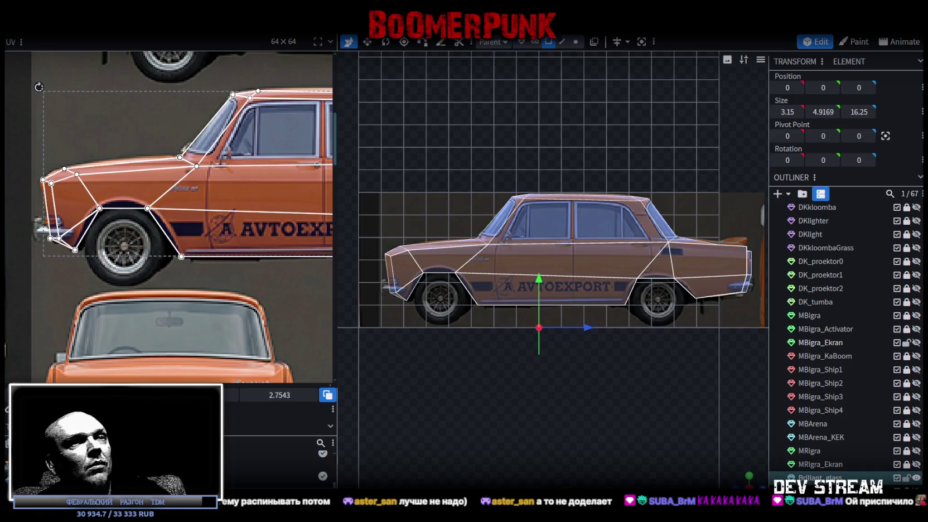
mouse_move(742, 481)
left_mouse_down()
mouse_move(604, 407)
mouse_move(600, 363)
mouse_move(585, 347)
mouse_move(511, 351)
mouse_move(508, 367)
mouse_move(511, 380)
mouse_move(625, 384)
mouse_move(566, 412)
mouse_move(583, 421)
mouse_move(699, 410)
mouse_move(643, 417)
mouse_move(657, 389)
left_mouse_up()
left_click(600, 308)
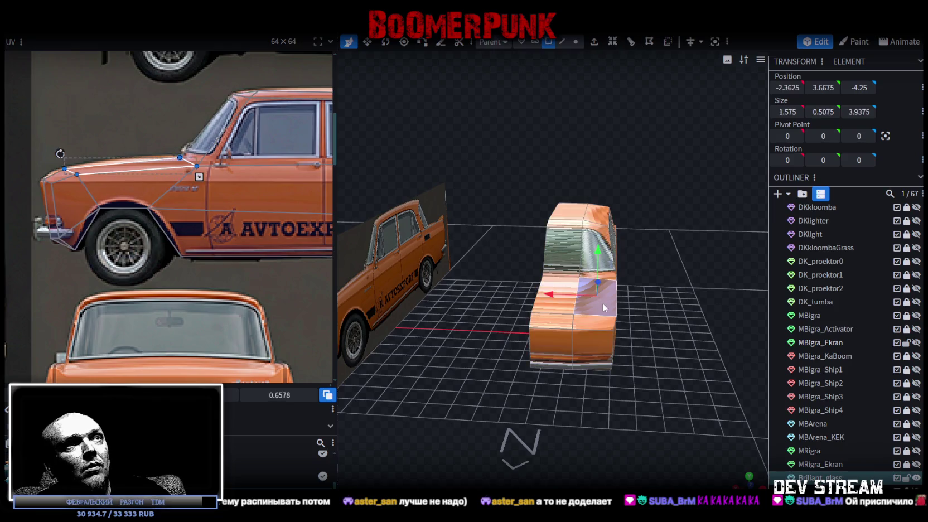
Step: Split the boxy body faces off into their own mesh and hide it
right_click(608, 331)
left_click(648, 337)
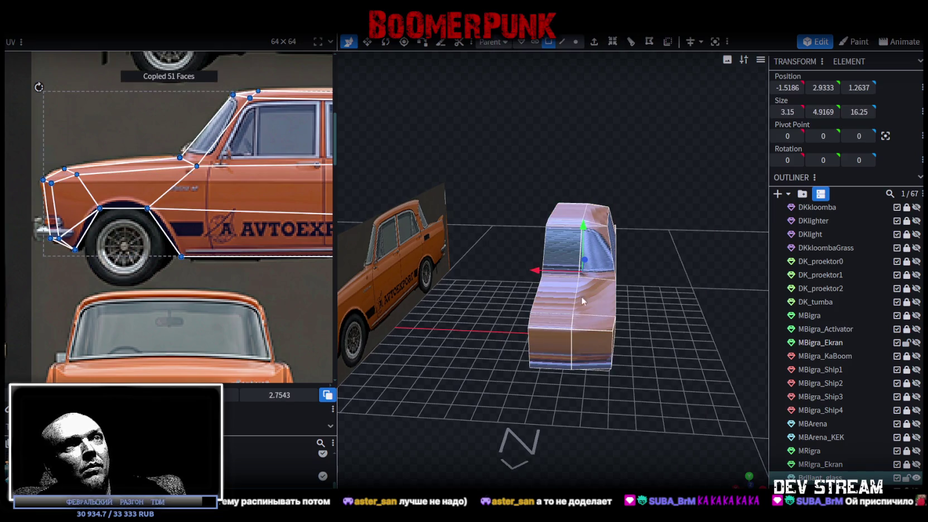
right_click(572, 329)
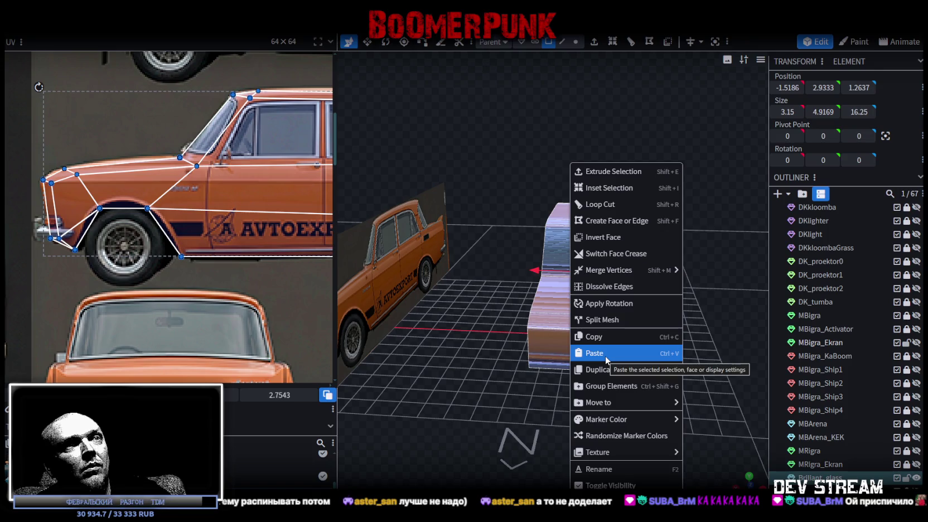
mouse_move(734, 170)
left_mouse_down()
mouse_move(714, 159)
mouse_move(624, 178)
mouse_move(691, 180)
mouse_move(727, 387)
left_mouse_up()
key("KP_3")
left_click_drag(531, 152, 606, 336)
mouse_move(546, 401)
left_mouse_down()
mouse_move(568, 420)
mouse_move(573, 379)
mouse_move(641, 441)
mouse_move(563, 330)
left_mouse_up()
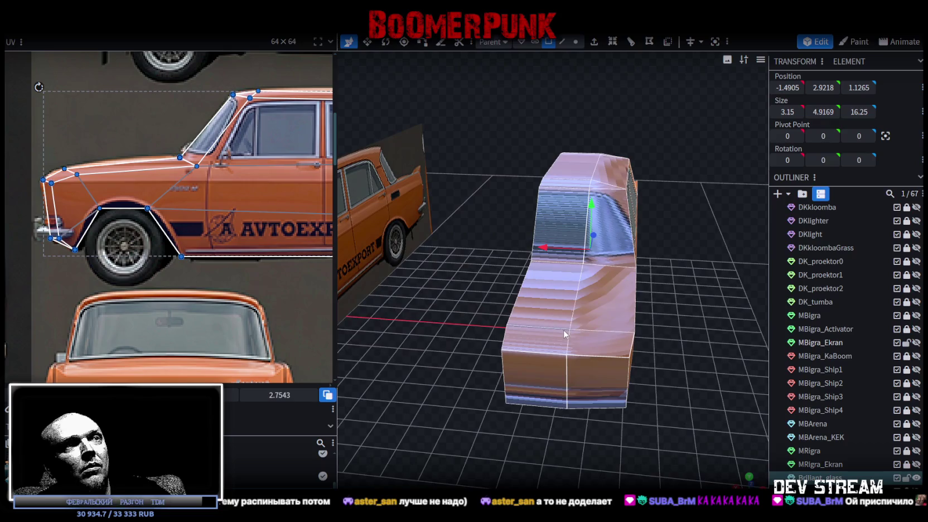
right_click(563, 330)
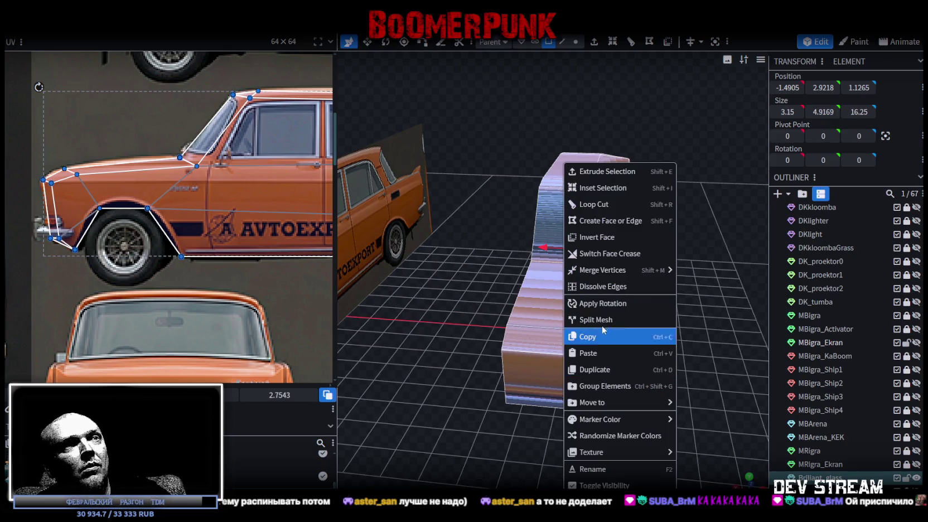
left_click(602, 321)
key("ctrl+z")
key("ctrl+z")
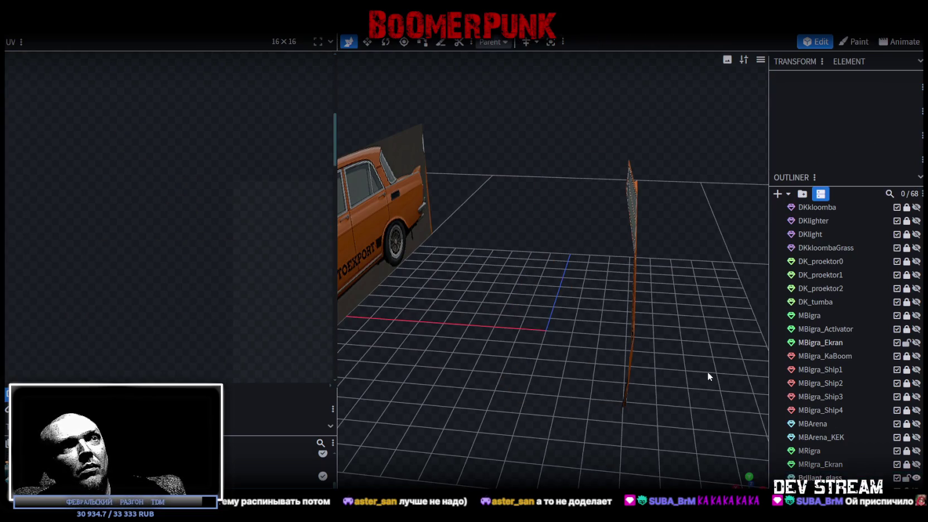
Step: Copy the textured side panel and paste it as a mesh selection
left_click_drag(707, 371, 601, 261)
left_click(602, 261)
left_click(607, 261)
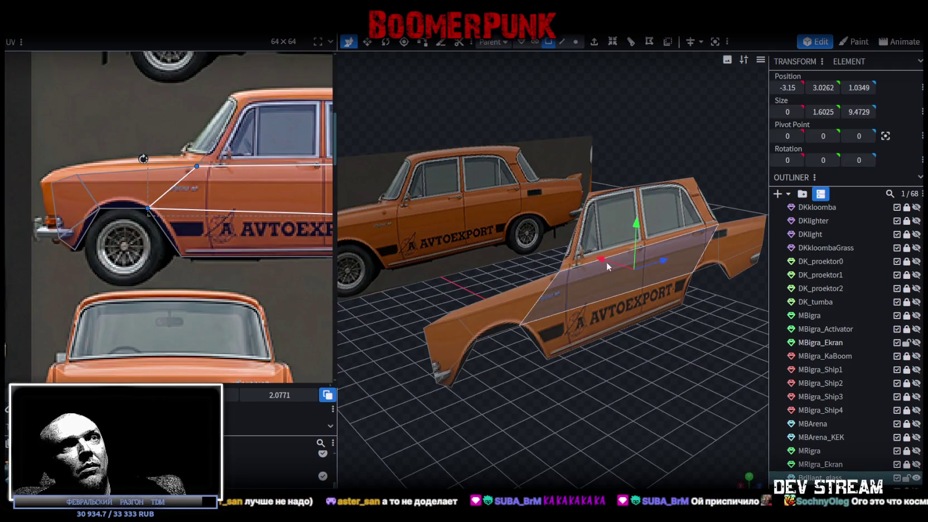
right_click(577, 309)
left_click(615, 338)
right_click(580, 302)
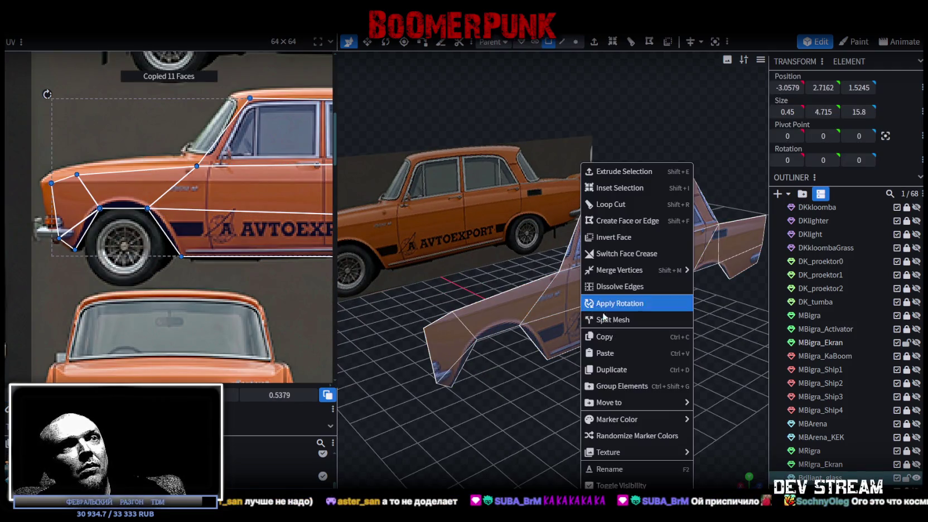
left_click(616, 353)
left_click(645, 378)
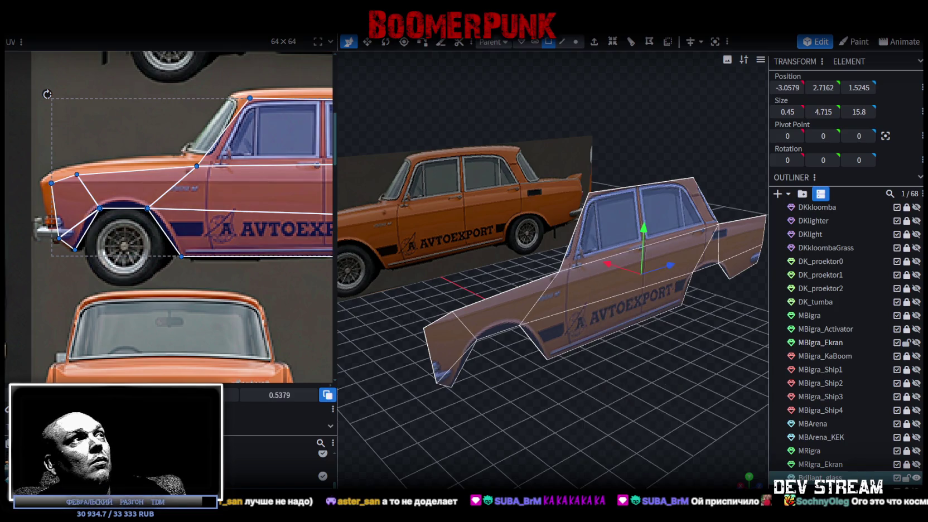
Step: Flip the pasted panel along X to the opposite side at X 3.0579
left_click(127, 27)
mouse_move(134, 56)
left_click(206, 58)
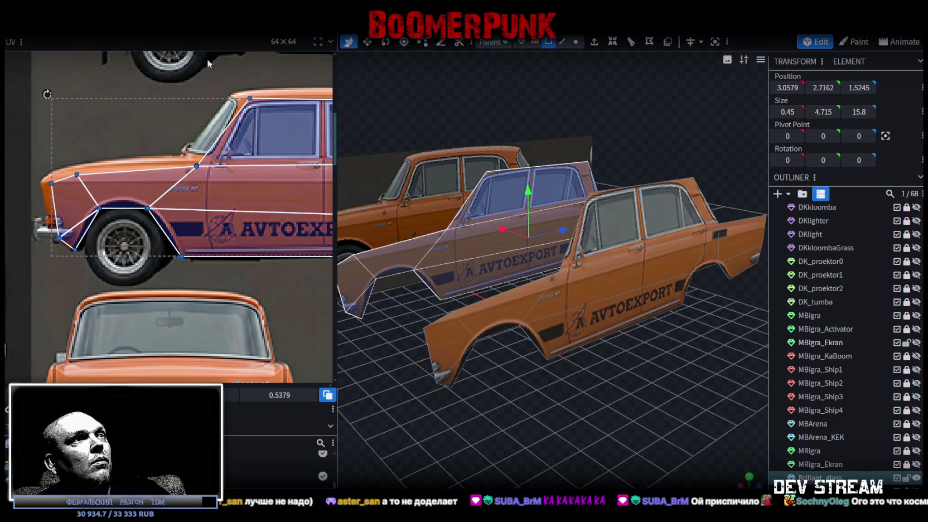
Step: Move the mirrored panel's UV island onto the top car photo and nudge it into alignment
scroll(248, 271, "down", 3)
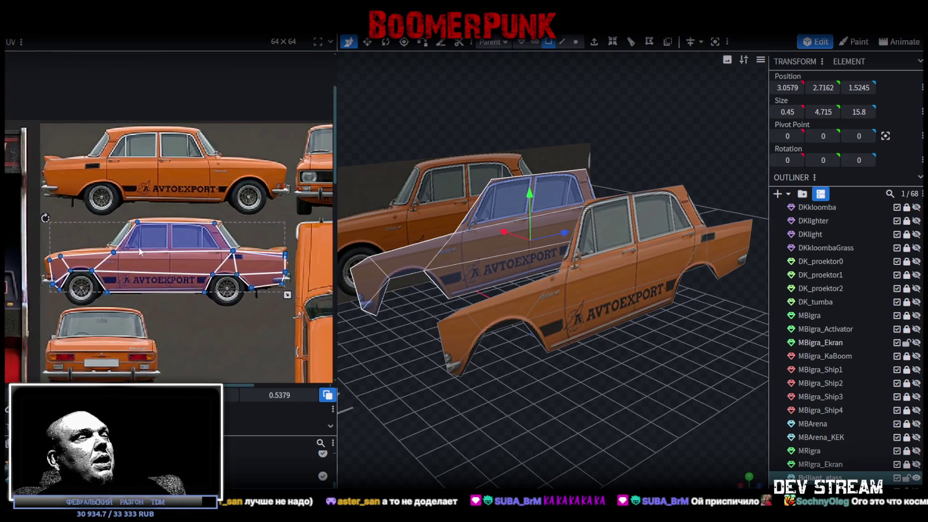
mouse_move(137, 265)
left_mouse_down()
mouse_move(147, 190)
mouse_move(138, 174)
left_mouse_up()
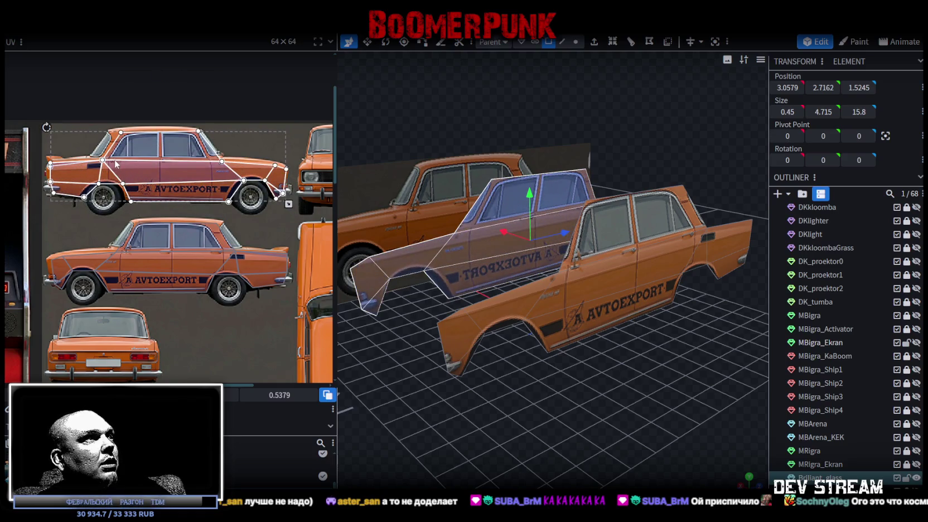
scroll(117, 164, "up", 2)
left_click(137, 168)
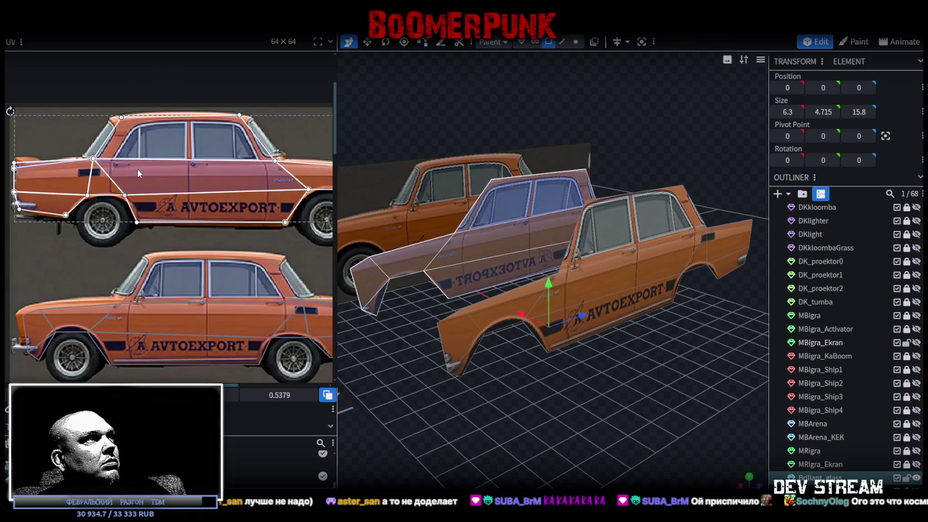
left_click_drag(137, 169, 136, 172)
key("Up")
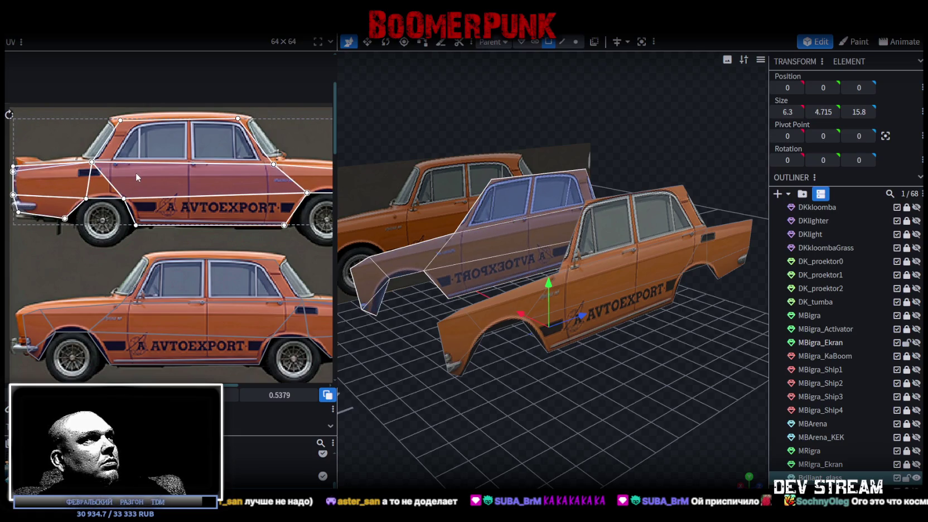
left_click_drag(138, 173, 138, 173)
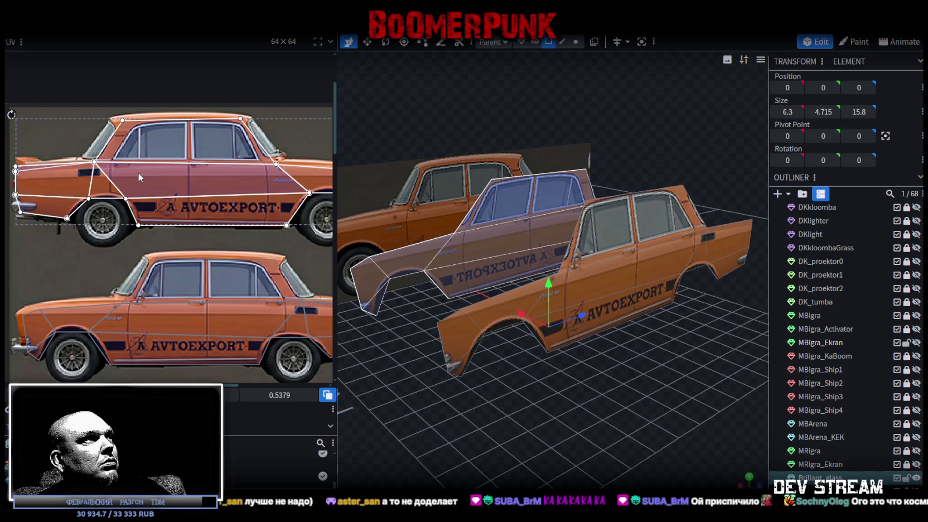
mouse_move(193, 200)
left_mouse_down()
mouse_move(115, 201)
mouse_move(215, 206)
mouse_move(124, 206)
mouse_move(219, 215)
left_mouse_up()
left_click_drag(65, 196, 65, 195)
Step: Orbit around the two parallel textured side panels to check them
scroll(80, 213, "right", 5)
scroll(165, 217, "up", 2)
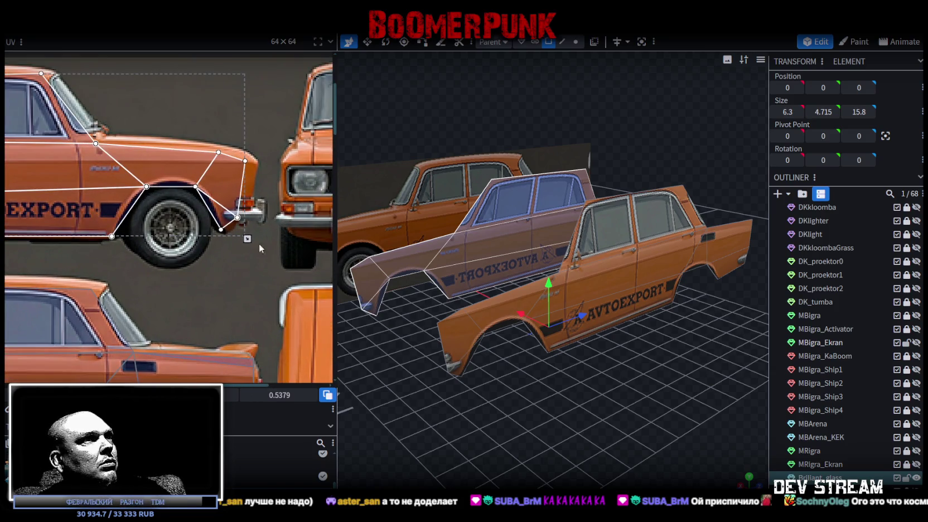
mouse_move(530, 357)
left_mouse_down()
mouse_move(511, 406)
mouse_move(634, 404)
mouse_move(525, 408)
left_mouse_up()
scroll(266, 260, "down", 2)
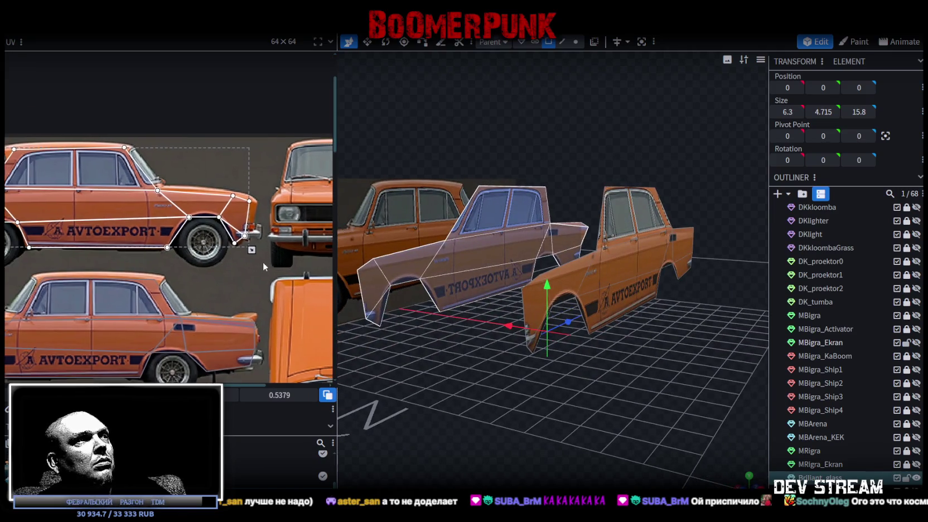
scroll(263, 263, "right", 1)
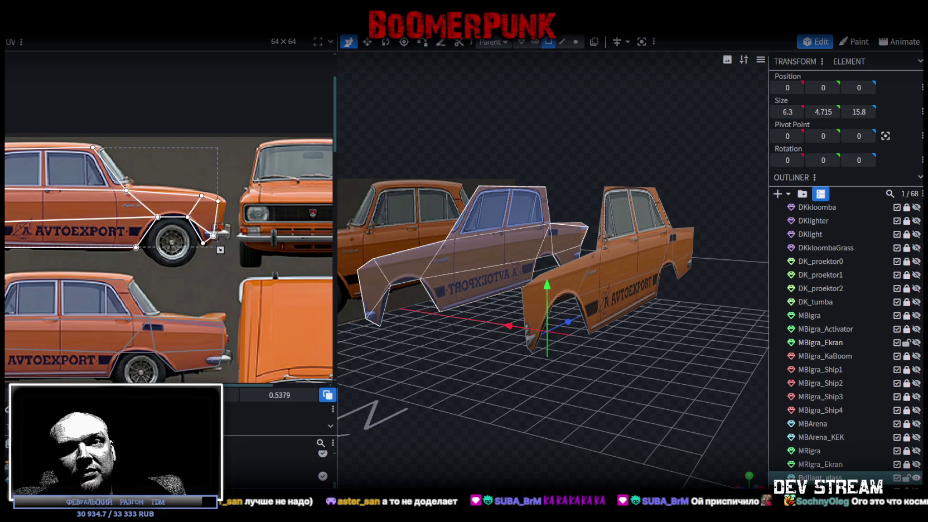
mouse_move(524, 327)
left_mouse_down()
mouse_move(627, 360)
mouse_move(625, 395)
mouse_move(656, 393)
left_mouse_up()
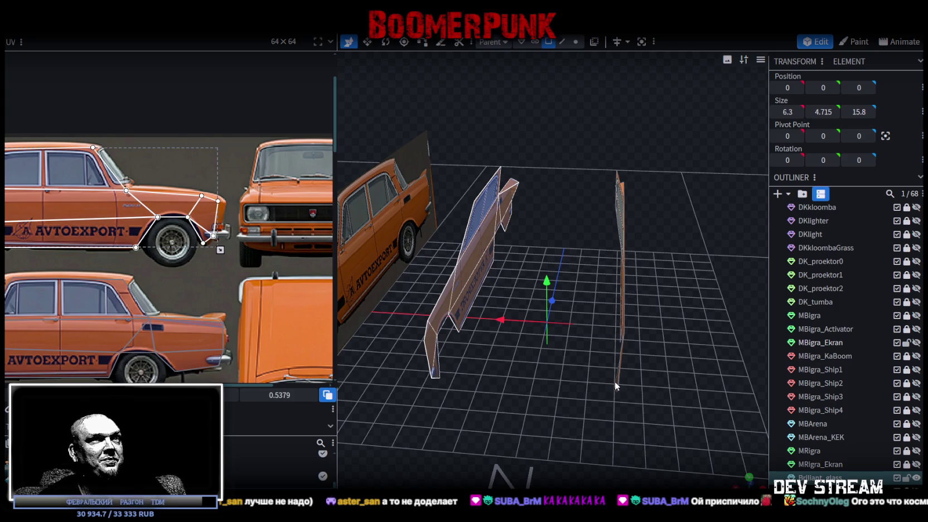
Step: Unhide the boxy car body mesh and select Brilliant_glass_selection in the outliner
scroll(886, 484, "down", 2)
left_click(917, 443)
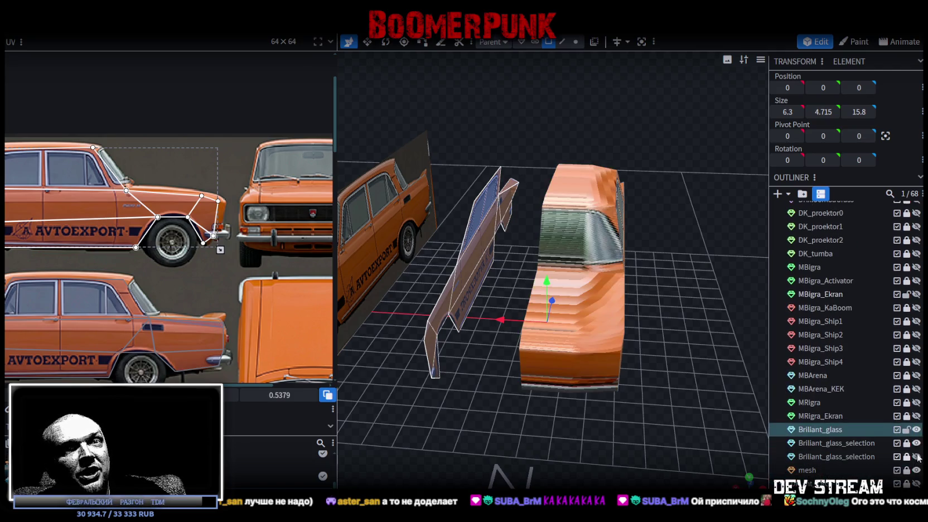
left_click(917, 454)
left_click(917, 454)
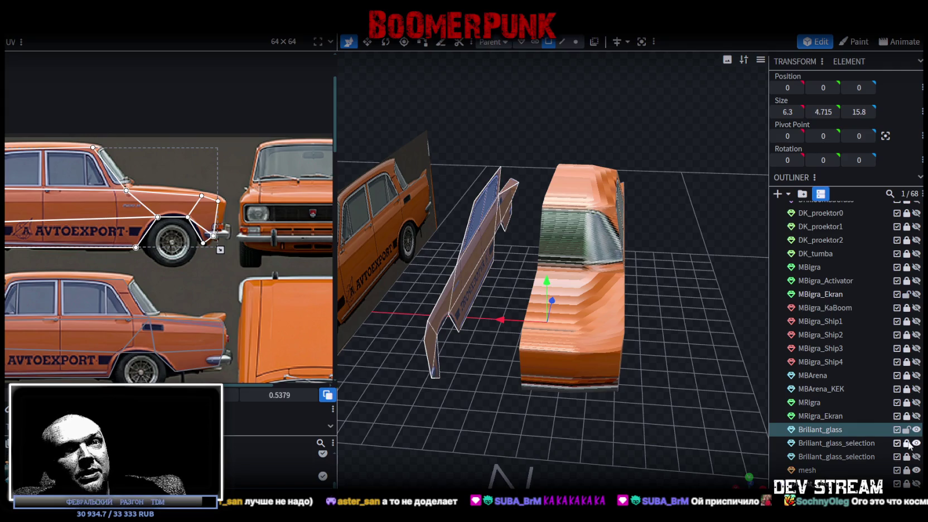
left_click(836, 443)
Step: Select the wheel-arch faces and the long side panel from below the car
mouse_move(736, 385)
left_mouse_down()
mouse_move(696, 379)
mouse_move(554, 297)
left_mouse_up()
left_click(553, 297)
mouse_move(662, 314)
left_mouse_down()
mouse_move(674, 297)
mouse_move(620, 241)
mouse_move(544, 245)
mouse_move(534, 225)
mouse_move(457, 240)
left_mouse_up()
left_click(437, 243)
left_click(420, 281, "shift")
left_click(440, 268, "shift")
left_click(463, 282, "shift")
left_click(476, 277, "shift")
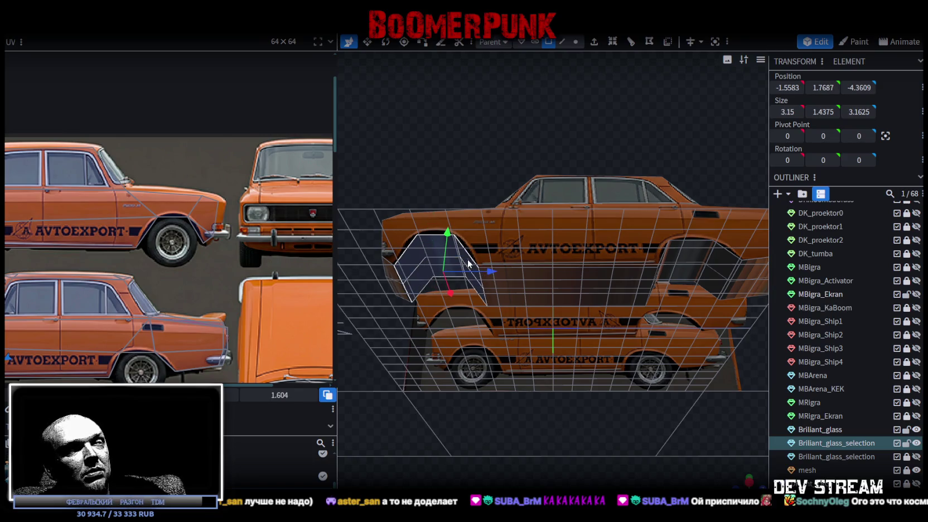
left_click(510, 278, "shift")
Step: Add the upper body panels to the selection and split them into a new mesh
left_click_drag(668, 442, 655, 306)
left_click(609, 239, "shift")
left_click(625, 234, "shift")
left_click(640, 227, "shift")
mouse_move(571, 416)
left_mouse_down()
mouse_move(676, 431)
mouse_move(565, 368)
mouse_move(551, 288)
mouse_move(585, 251)
left_mouse_up()
left_click(590, 247, "shift")
left_click(603, 257, "shift")
left_click(616, 270, "shift")
mouse_move(667, 370)
left_mouse_down()
mouse_move(601, 429)
mouse_move(611, 255)
left_mouse_up()
right_click(611, 255)
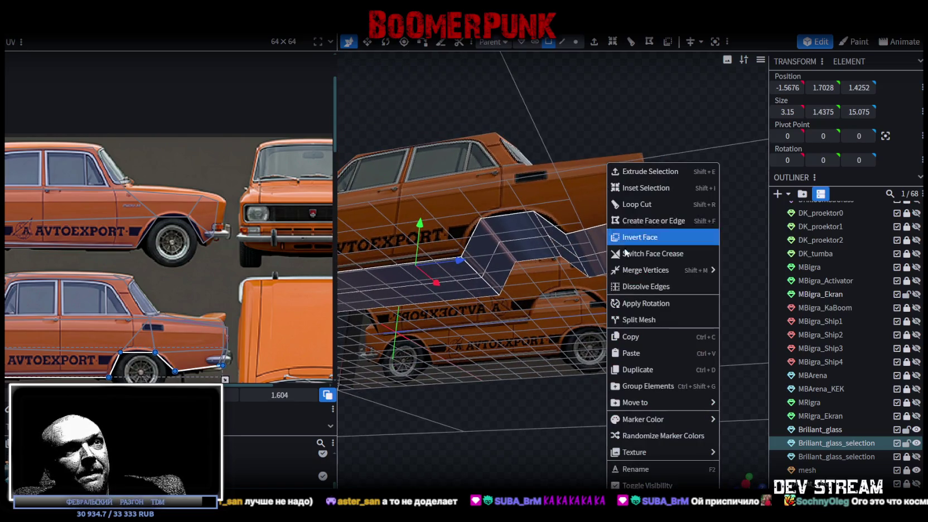
left_click(654, 333)
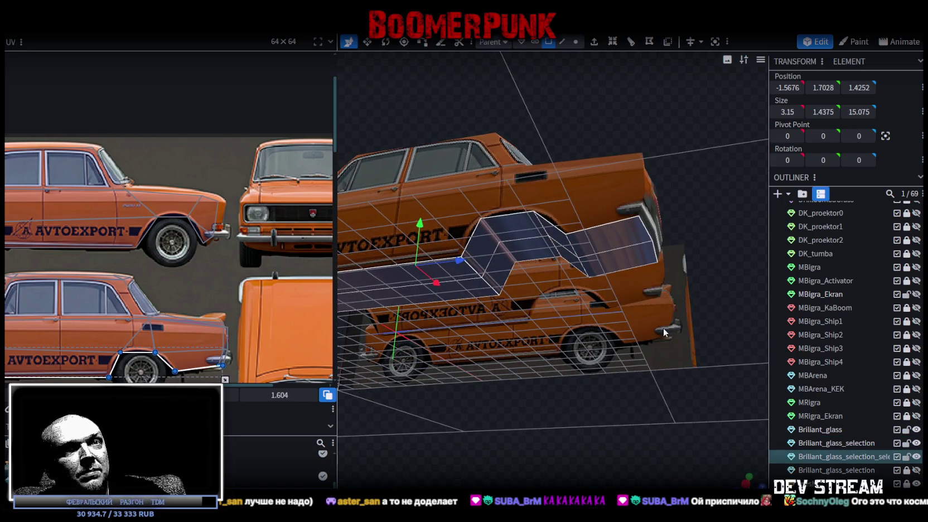
Step: Duplicate the new split mesh and flip the copy along X to 1.5676
left_click(827, 433)
left_click(835, 459, "ctrl")
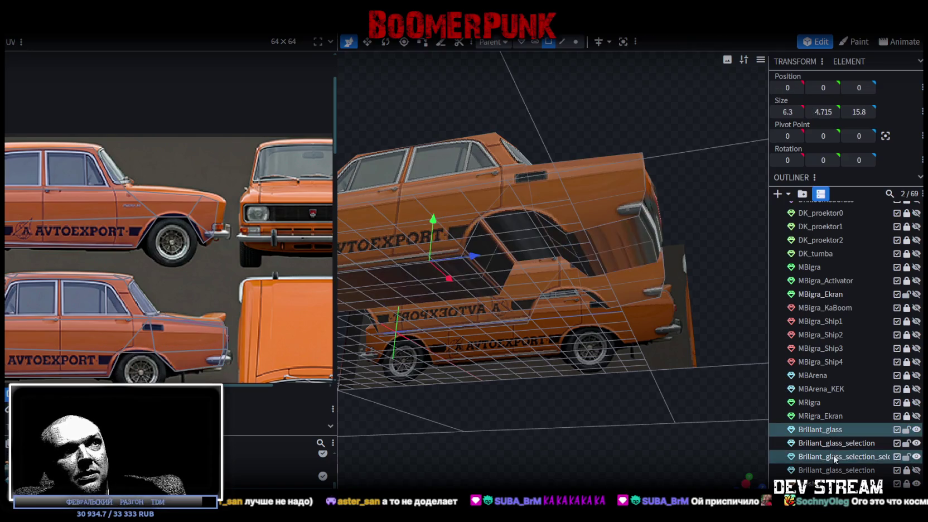
left_click(835, 459)
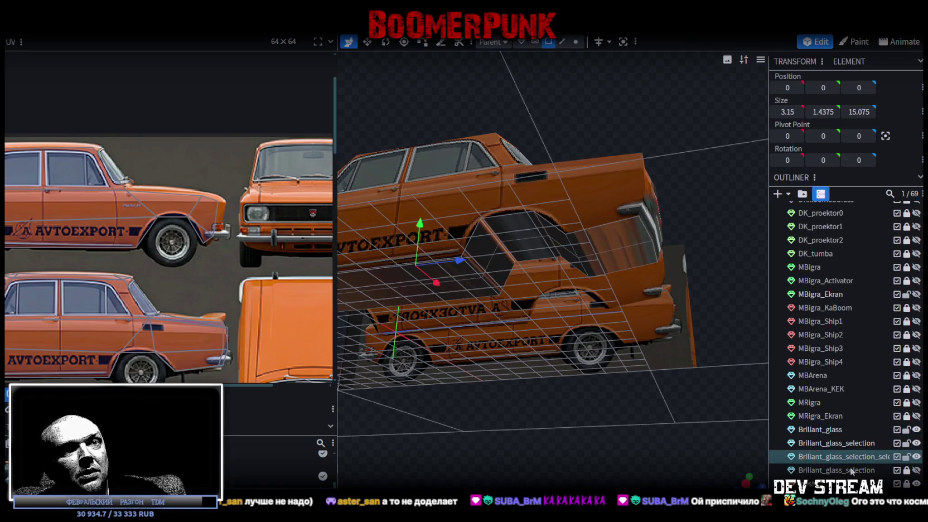
key("ctrl+d")
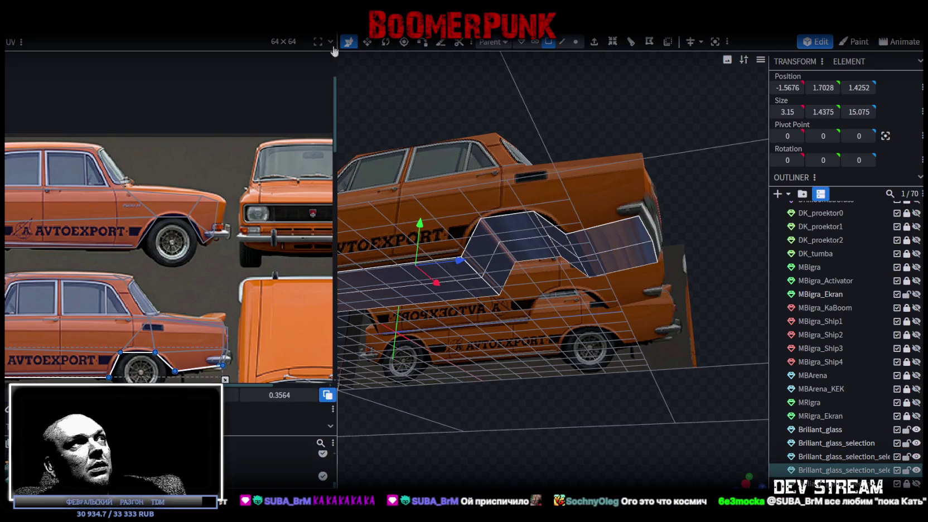
left_click(128, 6)
mouse_move(162, 56)
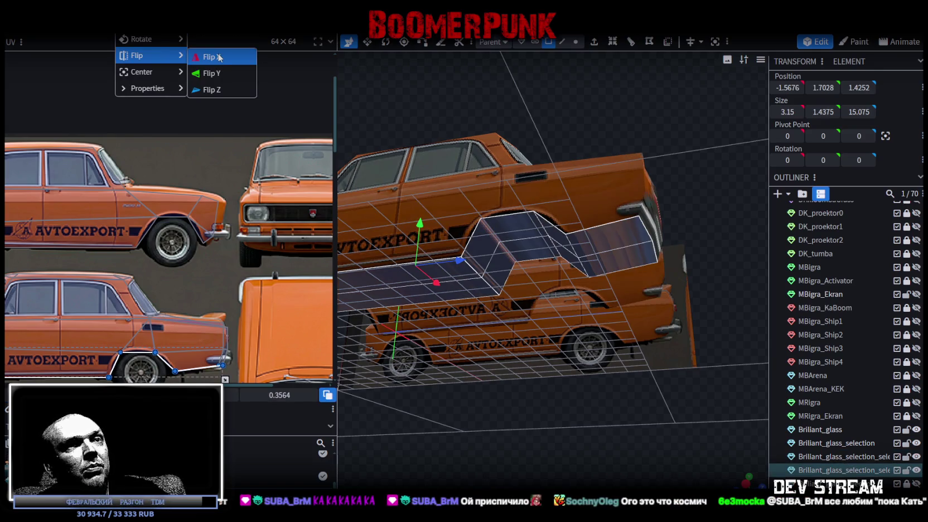
left_click(219, 57)
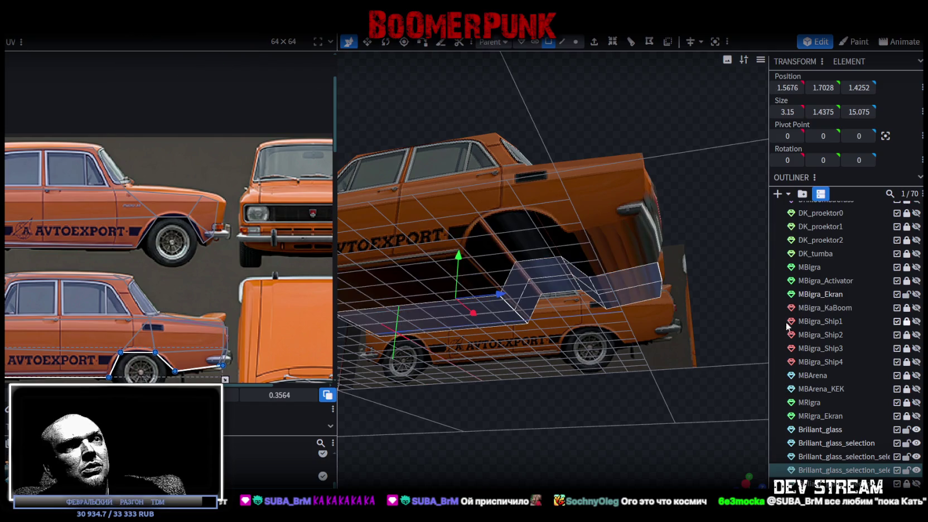
Step: Merge the three Brilliant_glass body pieces into a single car body mesh
left_click(820, 430)
left_click(831, 456, "ctrl")
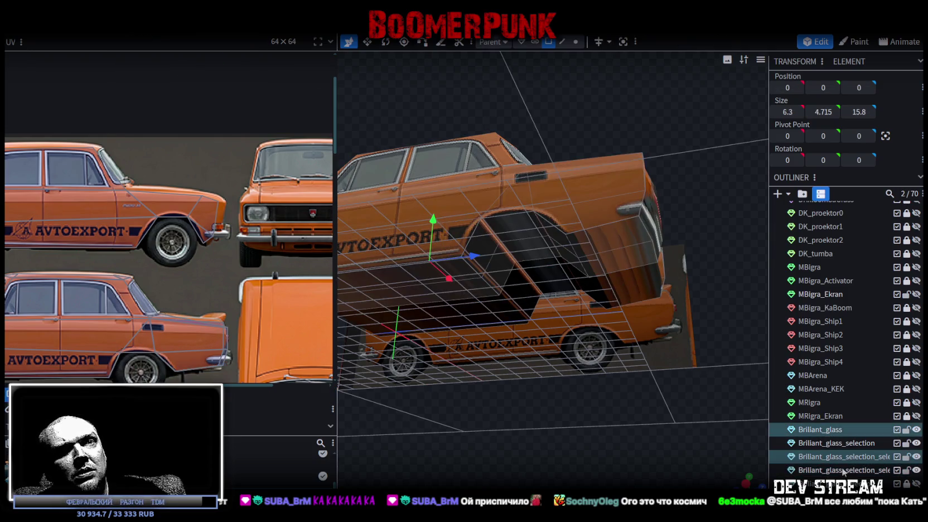
left_click(831, 470, "ctrl")
right_click(728, 240)
left_click(742, 265)
left_click_drag(525, 409, 617, 365)
left_click(575, 42)
left_click_drag(563, 395, 581, 428)
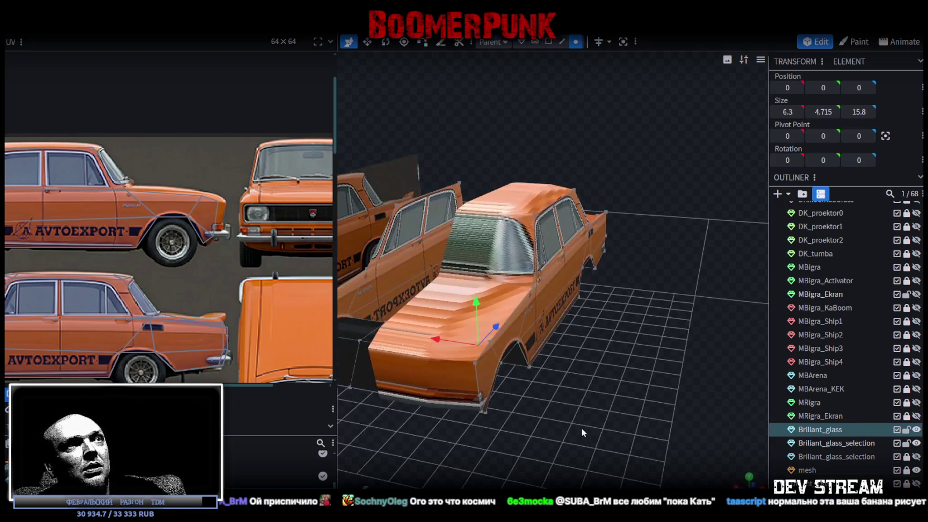
Step: Move the selected vertices onto the mirrored half and merge the 27 duplicates
left_click_drag(489, 239, 494, 226)
left_click(458, 129)
mouse_move(548, 420)
left_mouse_down()
mouse_move(555, 343)
mouse_move(591, 386)
left_mouse_up()
left_click(749, 479)
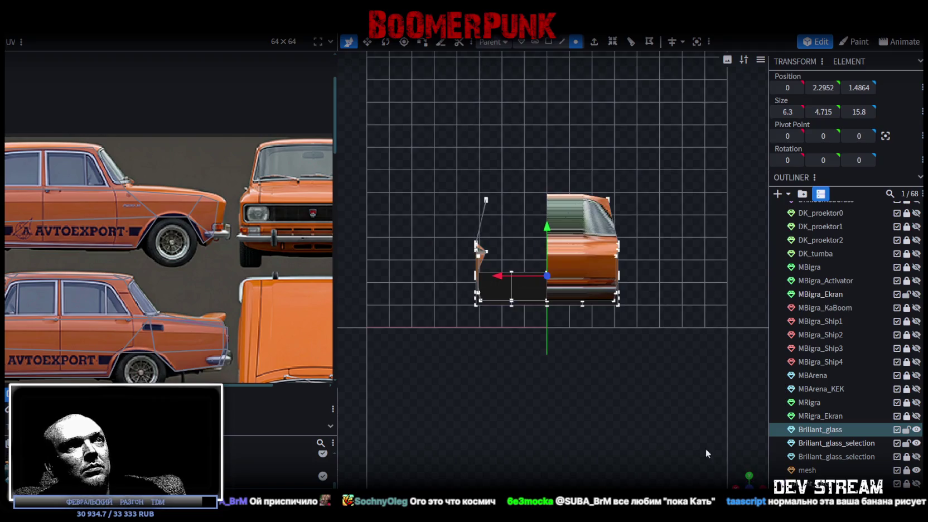
scroll(509, 273, "up", 2)
Step: Box-select the lower faces of the car body and view them from below
left_click(548, 42)
mouse_move(493, 252)
left_mouse_down()
mouse_move(578, 323)
mouse_move(613, 326)
left_mouse_up()
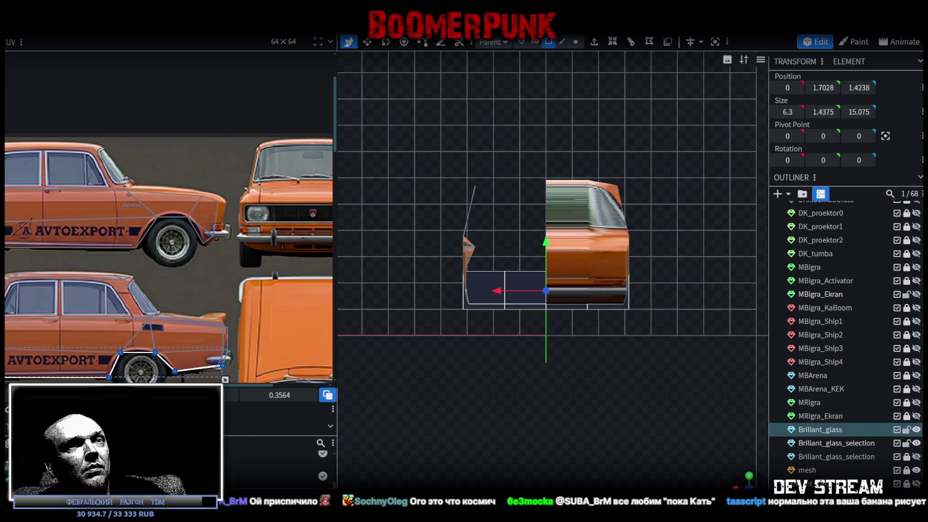
left_click(749, 475)
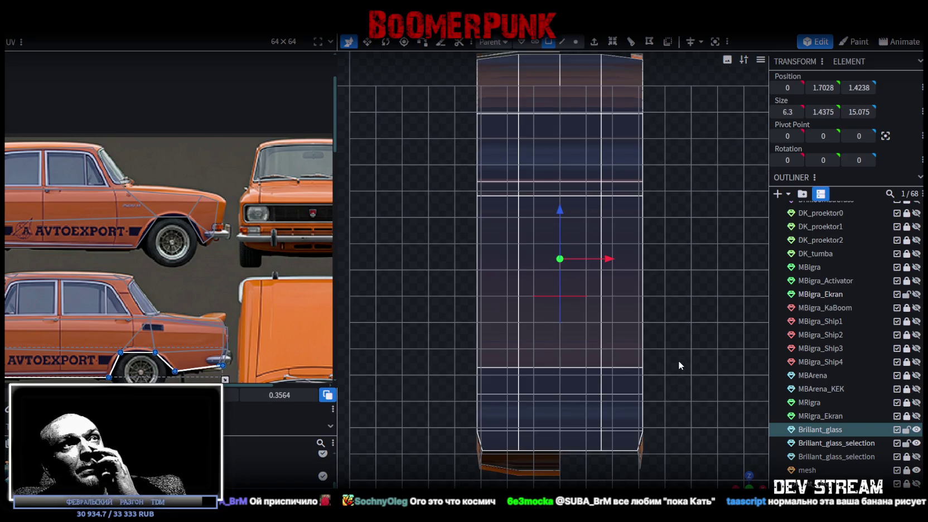
mouse_move(678, 359)
left_mouse_down()
mouse_move(685, 340)
mouse_move(742, 472)
mouse_move(455, 368)
mouse_move(536, 355)
left_mouse_up()
scroll(544, 355, "up", 5)
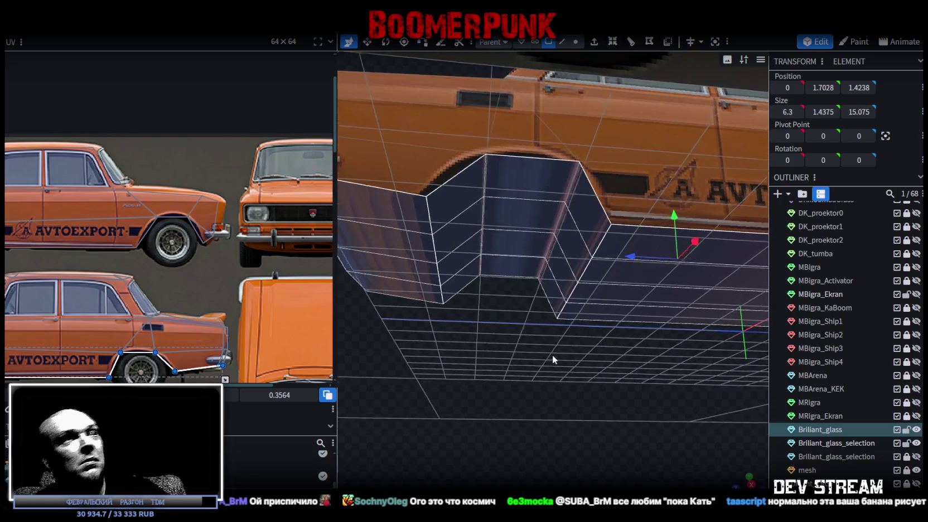
left_click_drag(552, 355, 548, 249)
left_click(512, 211)
left_click(517, 245, "shift")
mouse_move(601, 364)
left_mouse_down()
mouse_move(570, 395)
mouse_move(572, 379)
mouse_move(577, 400)
mouse_move(641, 400)
mouse_move(565, 296)
left_mouse_up()
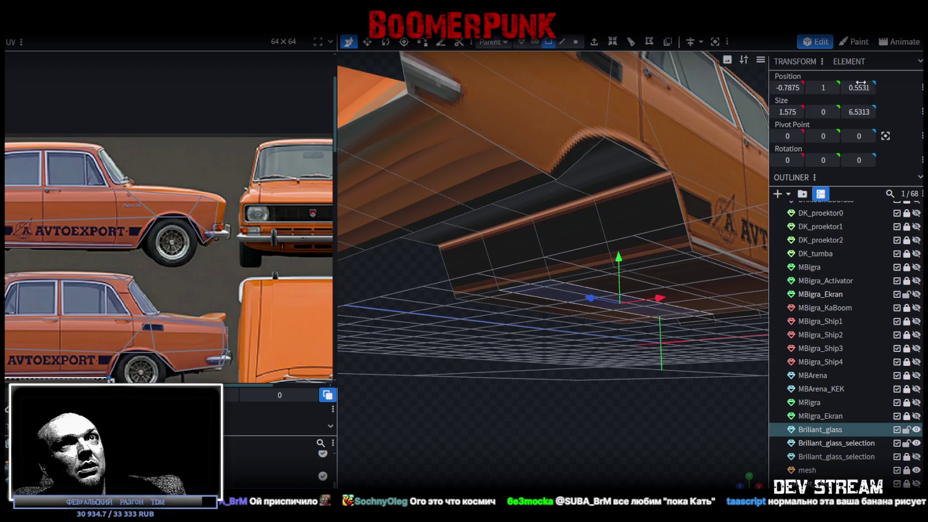
mouse_move(515, 218)
left_mouse_down()
mouse_move(533, 210)
mouse_move(658, 380)
mouse_move(639, 375)
mouse_move(548, 395)
mouse_move(596, 407)
left_mouse_up()
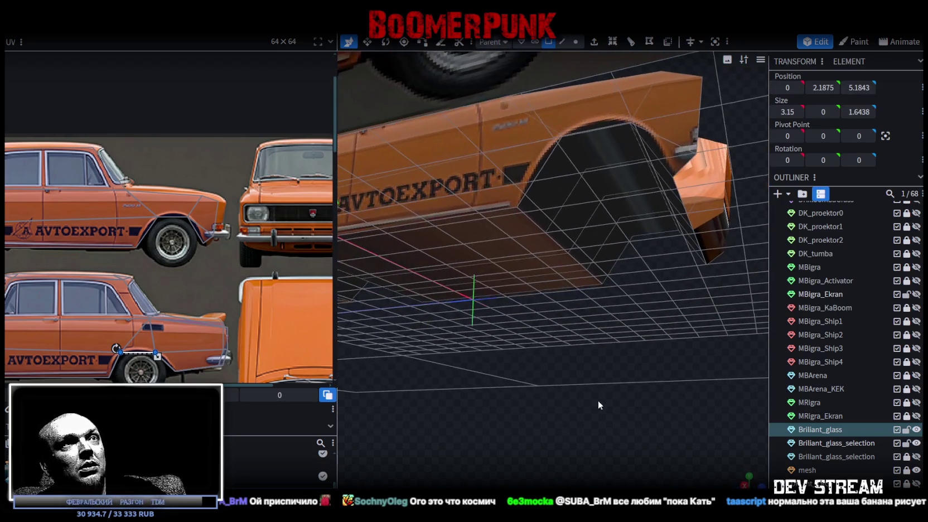
left_click(629, 185)
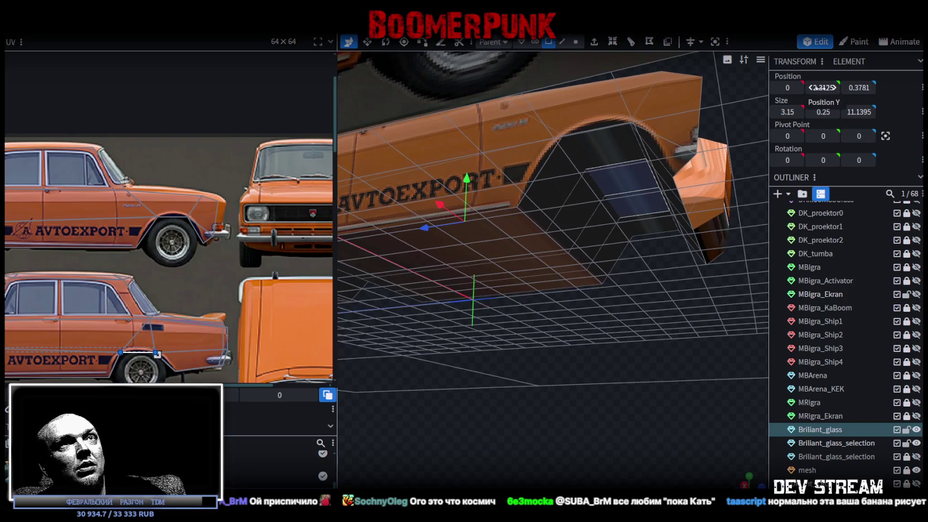
mouse_move(581, 395)
left_mouse_down()
mouse_move(583, 411)
mouse_move(523, 414)
mouse_move(570, 422)
mouse_move(578, 406)
mouse_move(620, 398)
mouse_move(575, 400)
mouse_move(543, 440)
mouse_move(696, 442)
mouse_move(683, 393)
mouse_move(481, 365)
mouse_move(538, 380)
mouse_move(516, 369)
mouse_move(506, 407)
mouse_move(513, 390)
left_mouse_up()
Step: Cycle the viewport shading with Z until the mesh shows in flat solid colour
key("z")
key("z")
key("z")
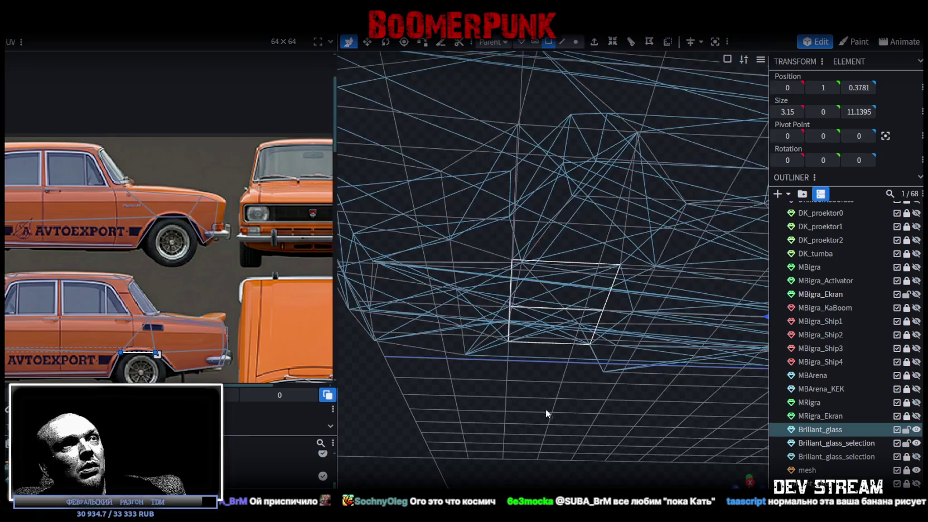
key("z")
key("z")
key("z")
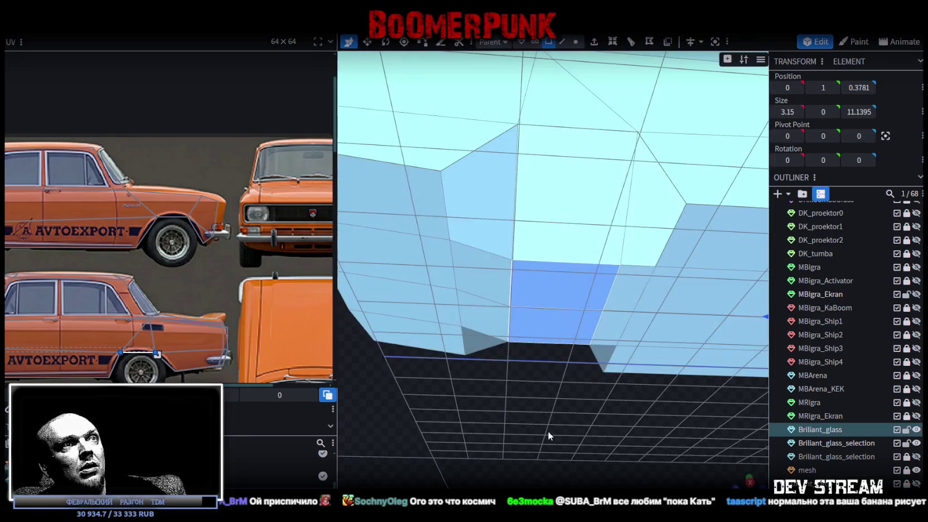
key("z")
key("z")
mouse_move(558, 423)
left_mouse_down()
mouse_move(569, 424)
mouse_move(554, 426)
left_mouse_up()
Step: Pick underside vertices and read the reference vertex's Z position of 6.95
left_click(574, 42)
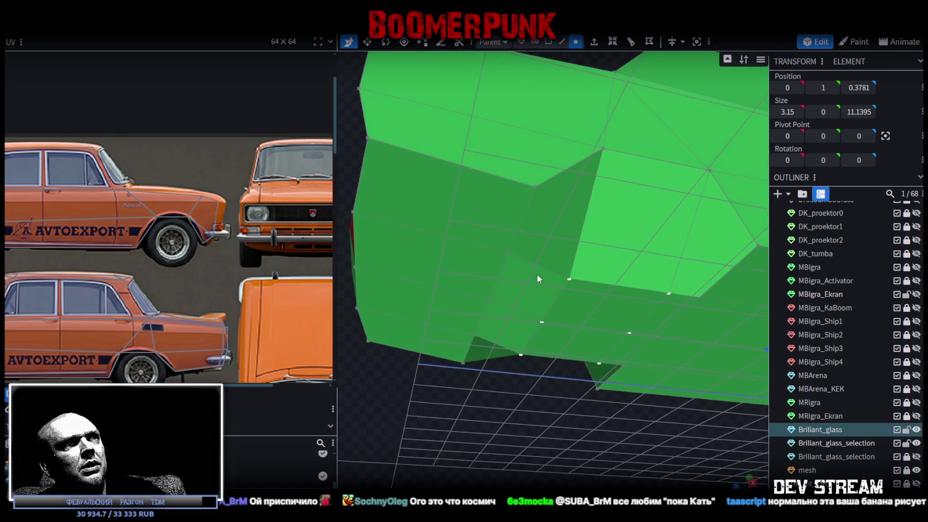
left_click(510, 252)
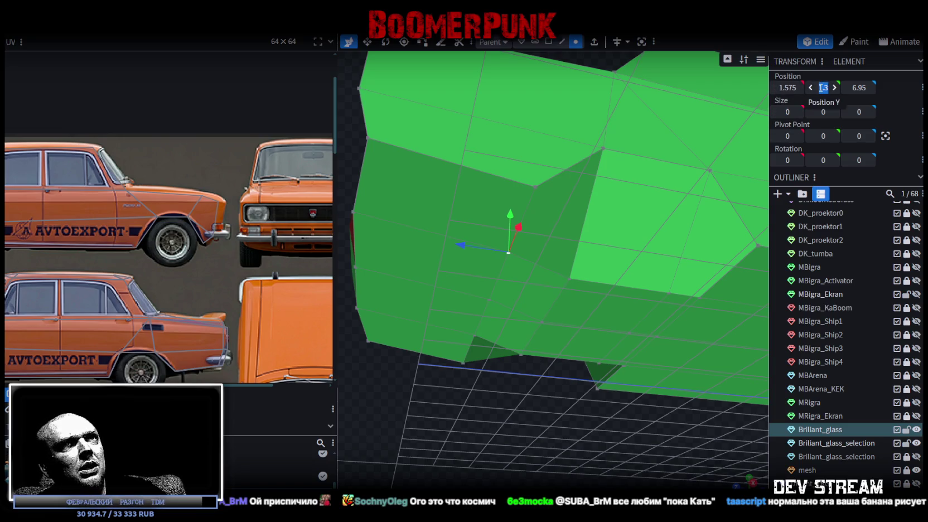
left_click(569, 280)
left_click(539, 323, "shift")
left_click(527, 355, "shift")
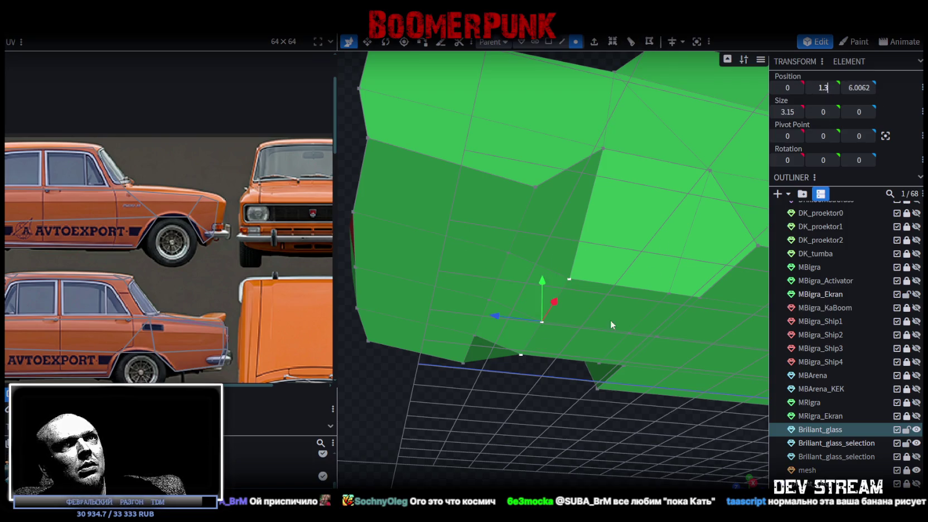
mouse_move(507, 428)
left_mouse_down()
mouse_move(533, 422)
mouse_move(523, 382)
left_mouse_up()
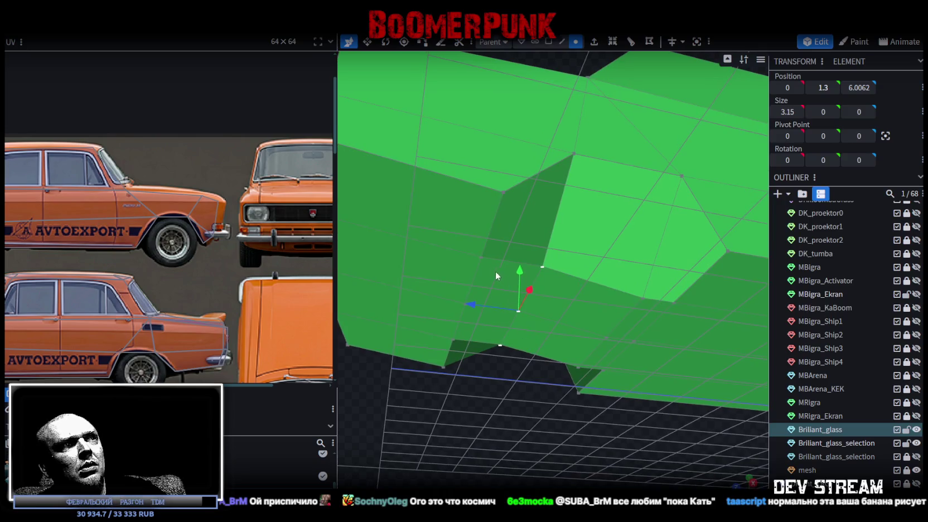
left_click(482, 257)
left_click(858, 90)
Step: Set three lower-edge vertices to Z 6.95 and merge the coinciding vertices
left_click(542, 267)
left_click(519, 311, "shift")
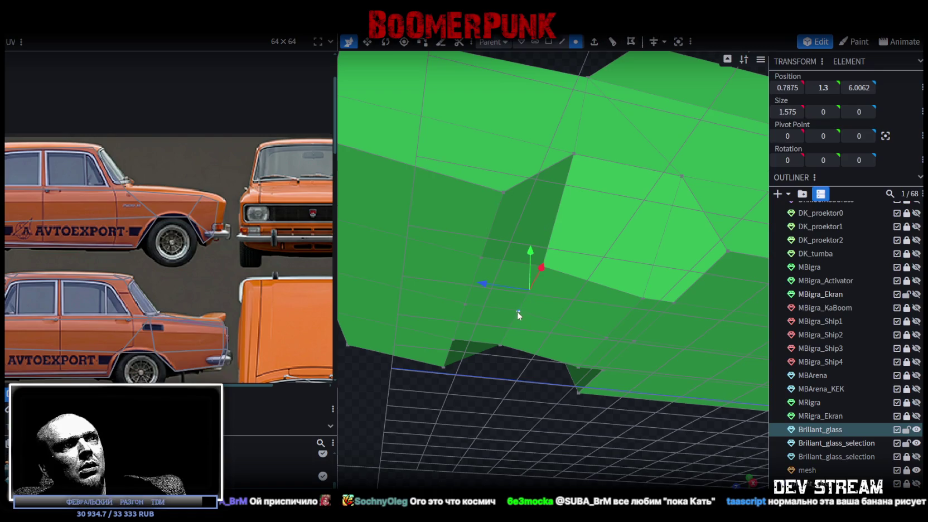
left_click(501, 345, "shift")
left_click(859, 87)
type("6.95")
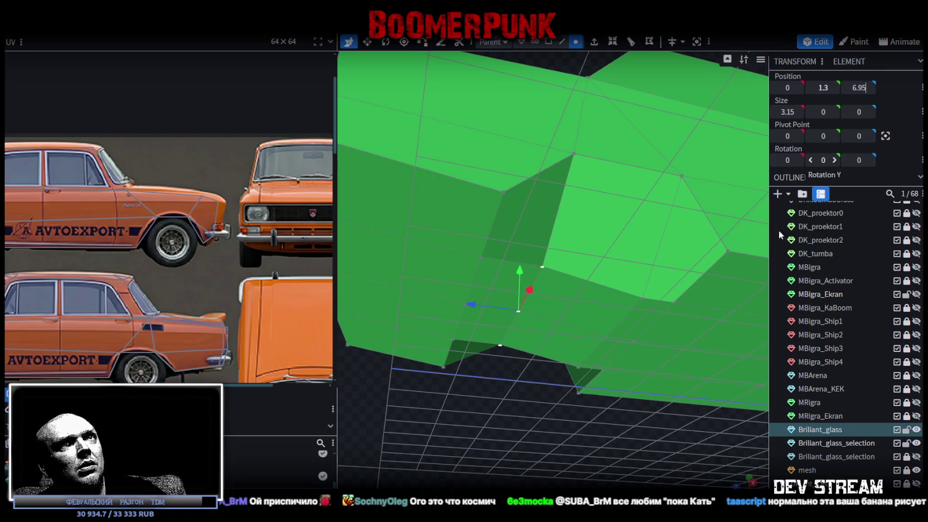
key("Return")
left_click(446, 116)
Step: Align the next underside vertices to Z 3.8188 and merge them
mouse_move(564, 374)
left_mouse_down()
mouse_move(531, 391)
mouse_move(526, 368)
left_mouse_up()
scroll(568, 242, "up", 3)
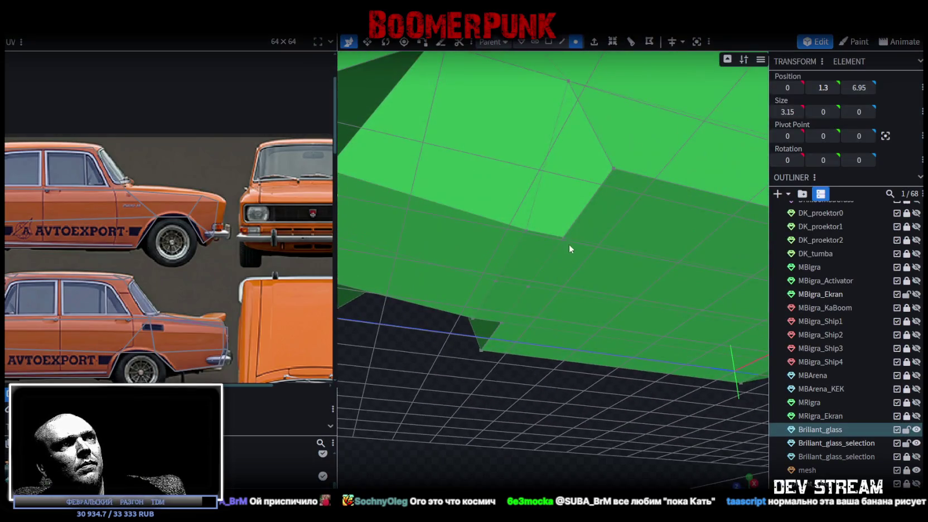
left_click(564, 238)
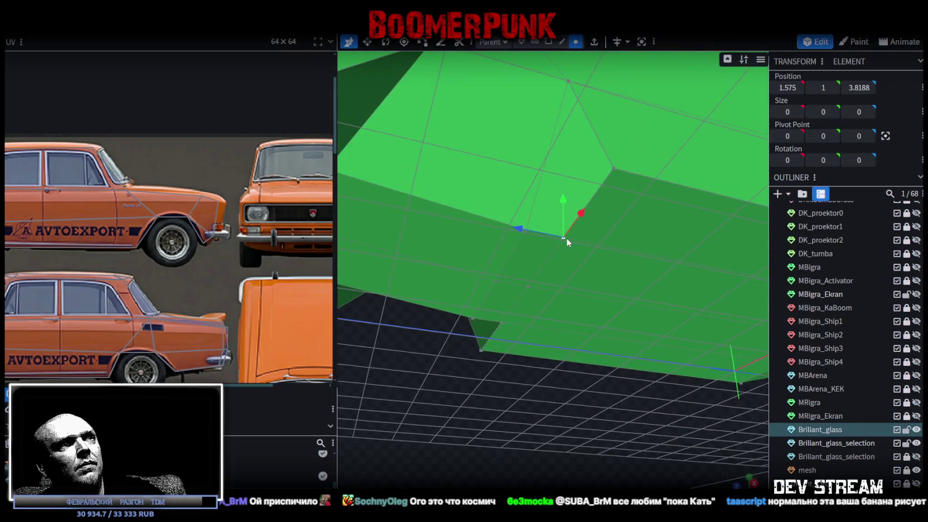
left_click(859, 87)
left_click(473, 315)
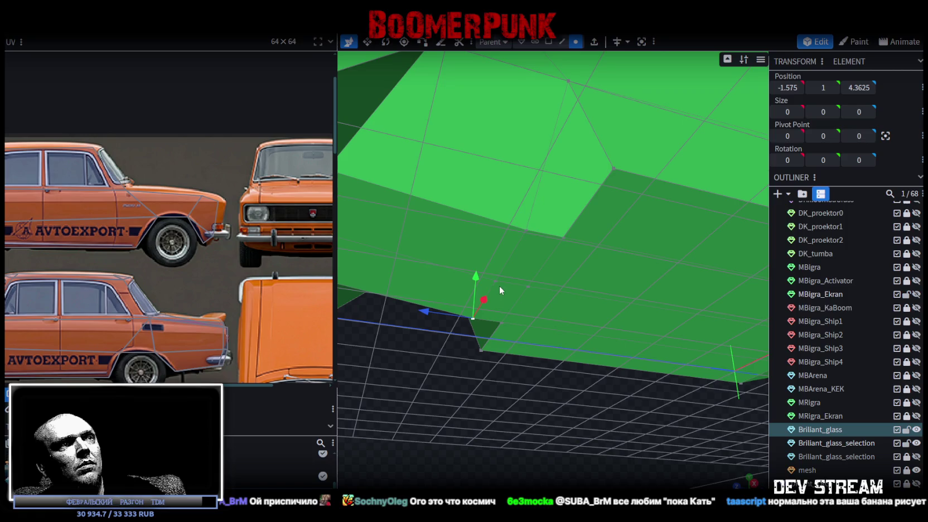
left_click(526, 231, "shift")
left_click(859, 88)
type("3.8188")
key("Return")
left_click(455, 128)
Step: Flip the inverted red face with Invert Face
scroll(592, 301, "down", 3)
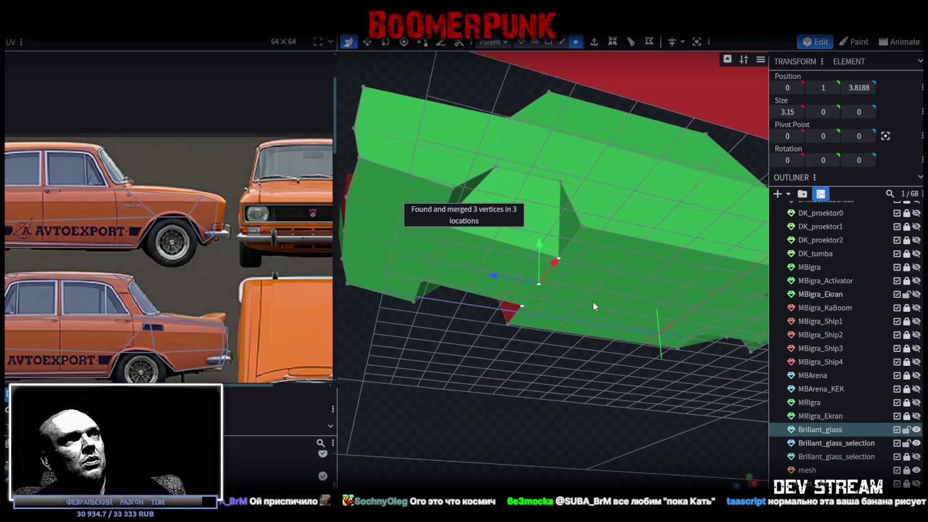
mouse_move(590, 372)
left_mouse_down()
mouse_move(543, 371)
mouse_move(480, 267)
left_mouse_up()
scroll(480, 267, "up", 3)
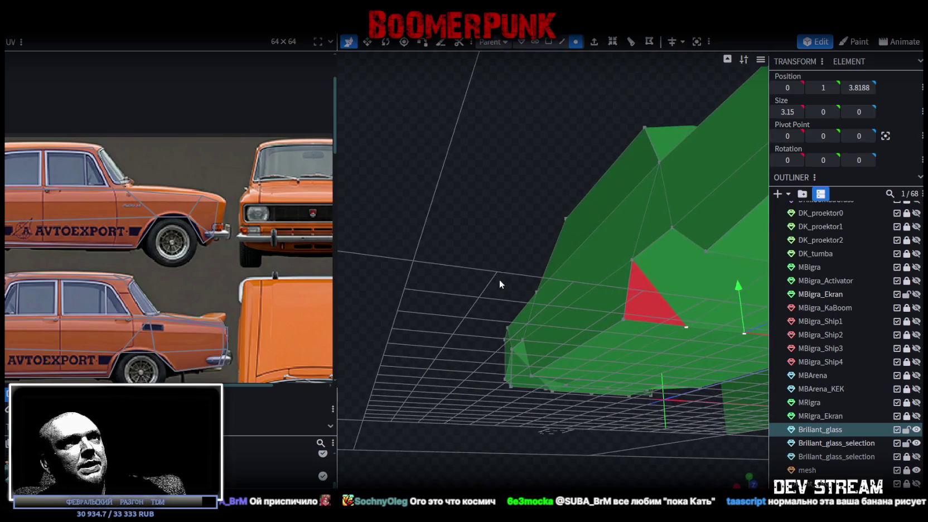
left_click(548, 42)
left_click(639, 311)
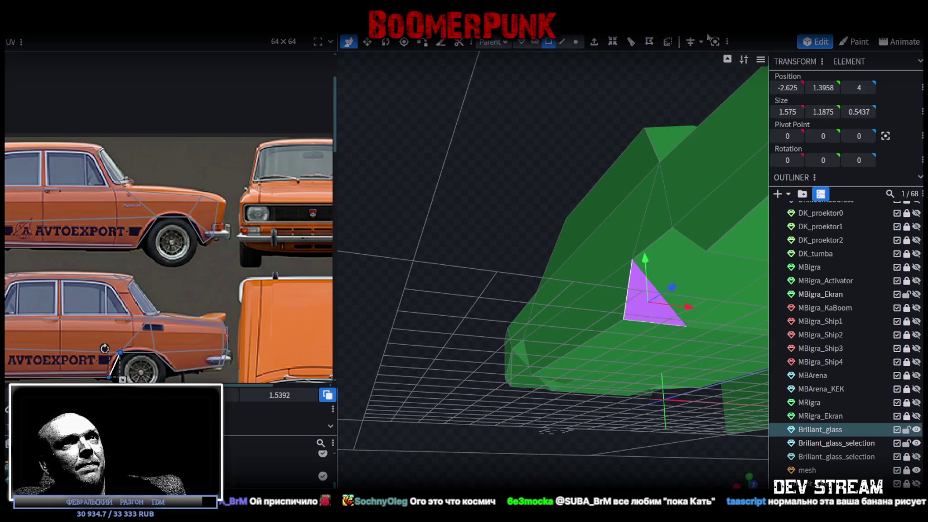
left_click(667, 42)
Step: Select three vertices on the lower edge for alignment
mouse_move(541, 225)
left_mouse_down()
mouse_move(632, 304)
mouse_move(582, 314)
left_mouse_up()
left_click(575, 42)
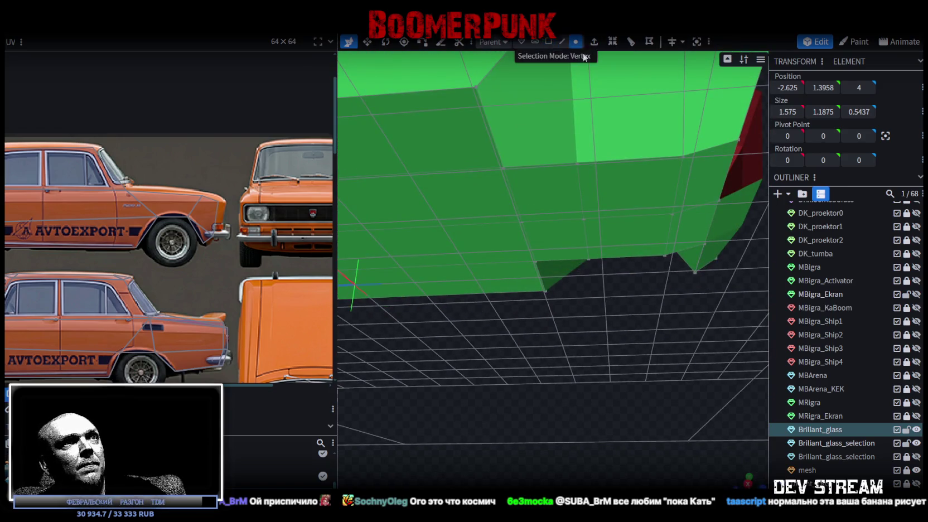
left_click(504, 168)
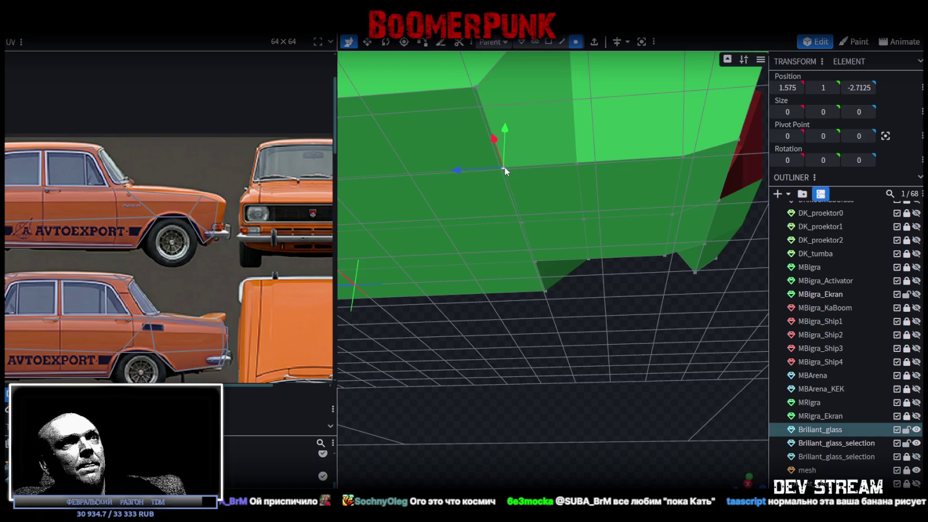
left_click(583, 164)
left_click(583, 223, "shift")
left_click(588, 259, "shift")
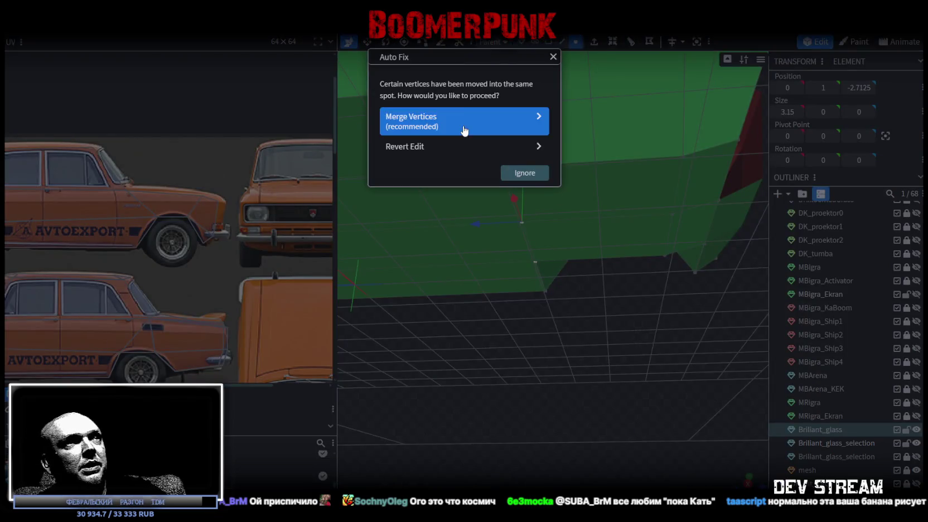
Step: Merge the snapped vertices, then raise three lower-edge vertices by 0.2
left_click(462, 129)
mouse_move(626, 333)
left_mouse_down()
mouse_move(557, 300)
mouse_move(573, 325)
mouse_move(685, 340)
left_mouse_up()
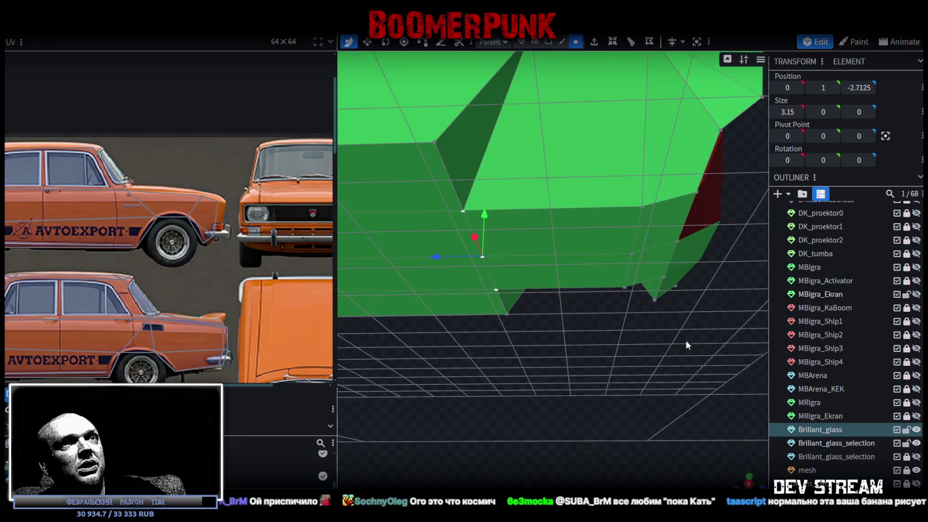
left_click(698, 192)
left_click(635, 234)
left_click(631, 258)
left_click(631, 254)
left_click(642, 206, "shift")
left_click(627, 279, "shift")
left_click_drag(630, 207, 631, 197)
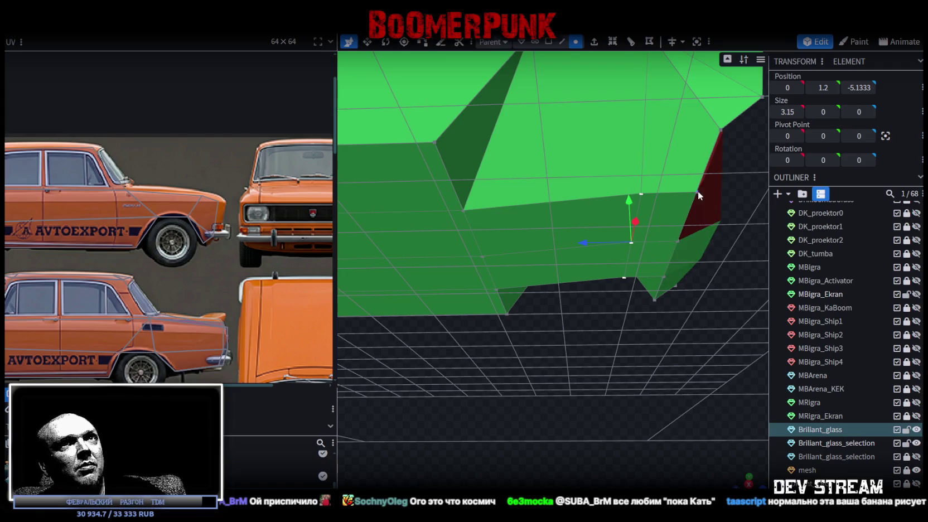
Step: Align the lower vertices to Z -5.875 and merge the duplicates
left_click(697, 191)
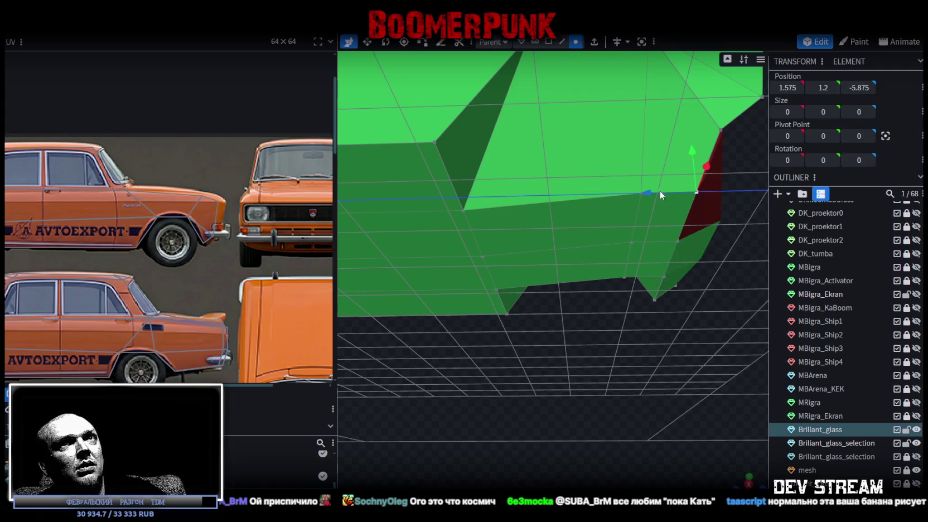
key("ctrl+c")
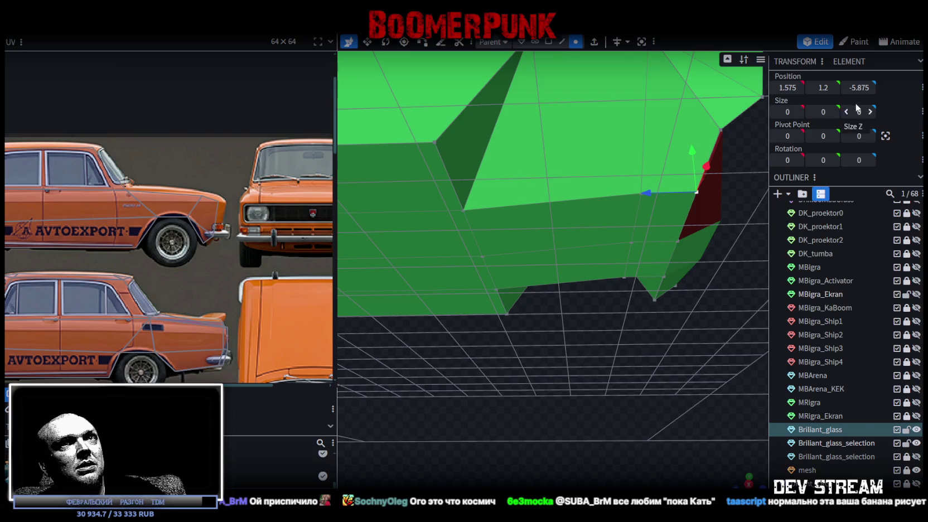
left_click(624, 277)
left_click(633, 243, "shift")
left_click_drag(857, 88, 809, 129)
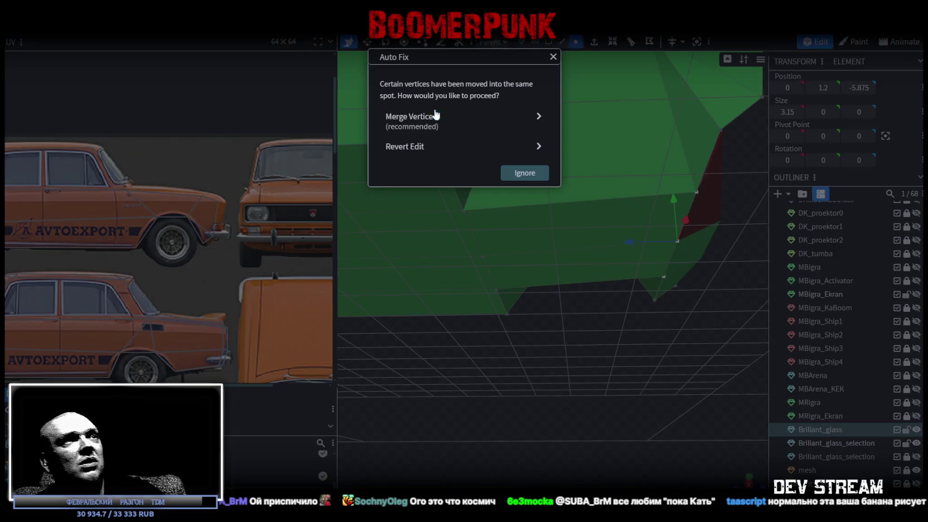
left_click(437, 119)
mouse_move(546, 345)
left_mouse_down()
mouse_move(582, 342)
mouse_move(606, 400)
mouse_move(480, 330)
mouse_move(553, 97)
left_mouse_up()
Step: Select the red triangle face and save the model as Build08.bbmodel
left_click(550, 45)
left_click(626, 278)
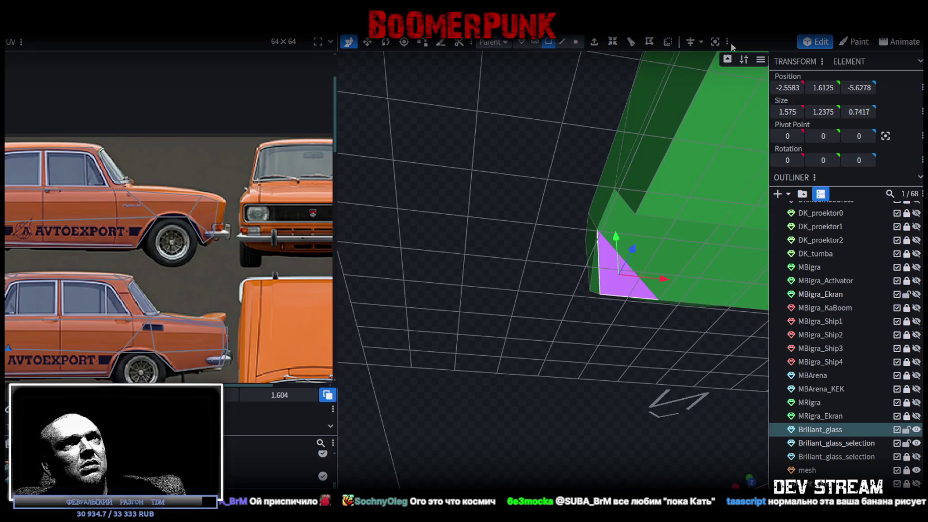
mouse_move(557, 283)
left_mouse_down()
mouse_move(596, 328)
mouse_move(727, 352)
mouse_move(575, 382)
mouse_move(634, 402)
mouse_move(634, 365)
mouse_move(596, 323)
left_mouse_up()
key("ctrl+s")
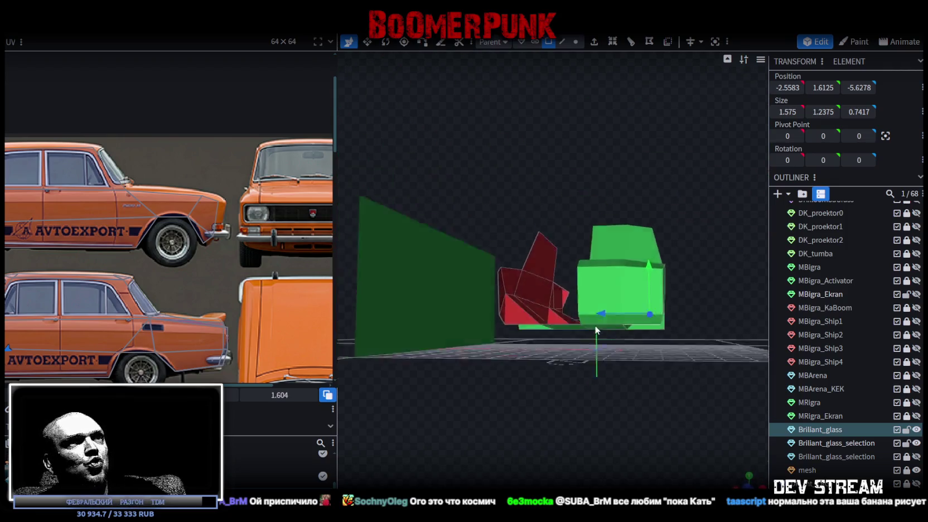
scroll(596, 322, "up", 3)
left_click(609, 277)
Step: Toggle the glass mesh's visibility and inspect the front block
mouse_move(664, 413)
left_mouse_down()
mouse_move(592, 377)
mouse_move(575, 340)
mouse_move(602, 346)
left_mouse_up()
left_click(915, 456)
left_click(915, 457)
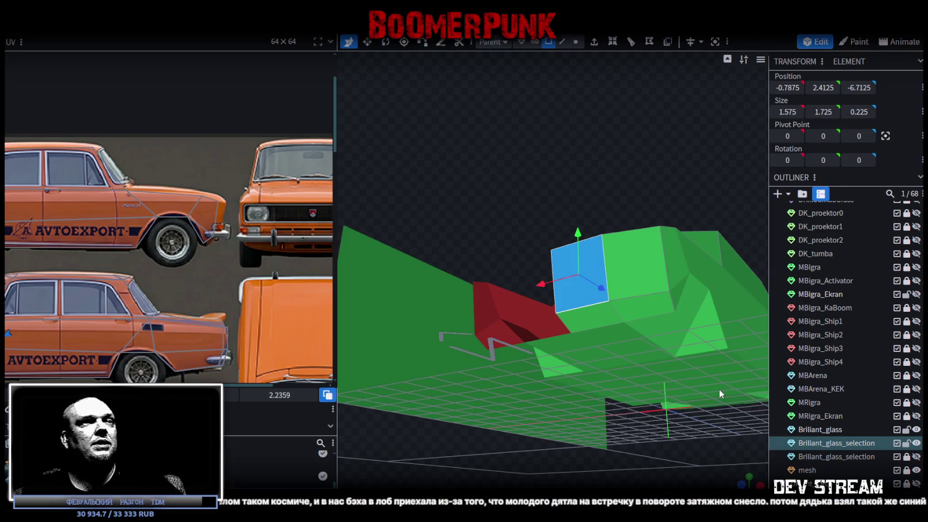
mouse_move(563, 178)
left_mouse_down()
mouse_move(536, 152)
mouse_move(585, 114)
mouse_move(533, 157)
mouse_move(605, 277)
left_mouse_up()
left_click(654, 293, "shift")
mouse_move(555, 115)
left_mouse_down()
mouse_move(563, 186)
mouse_move(635, 397)
mouse_move(609, 311)
mouse_move(632, 336)
left_mouse_up()
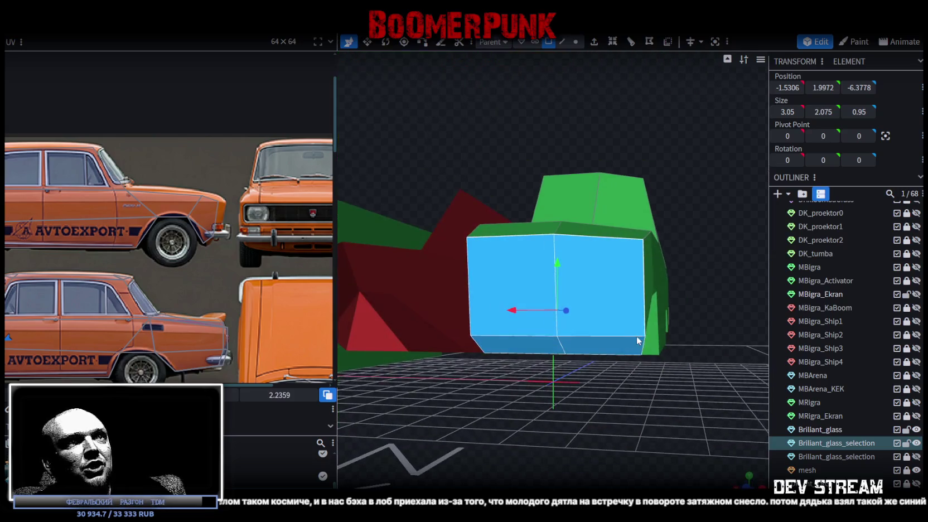
Step: Adjust the height of the front block's top-right vertex
left_click(576, 42)
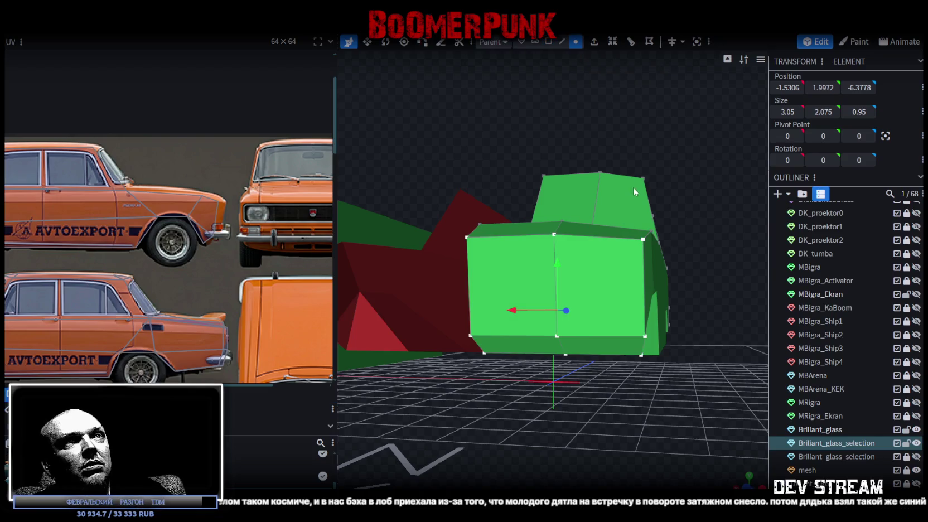
left_click(643, 240)
mouse_move(644, 195)
left_mouse_down()
mouse_move(643, 177)
mouse_move(643, 193)
left_mouse_up()
left_click_drag(711, 165, 678, 199)
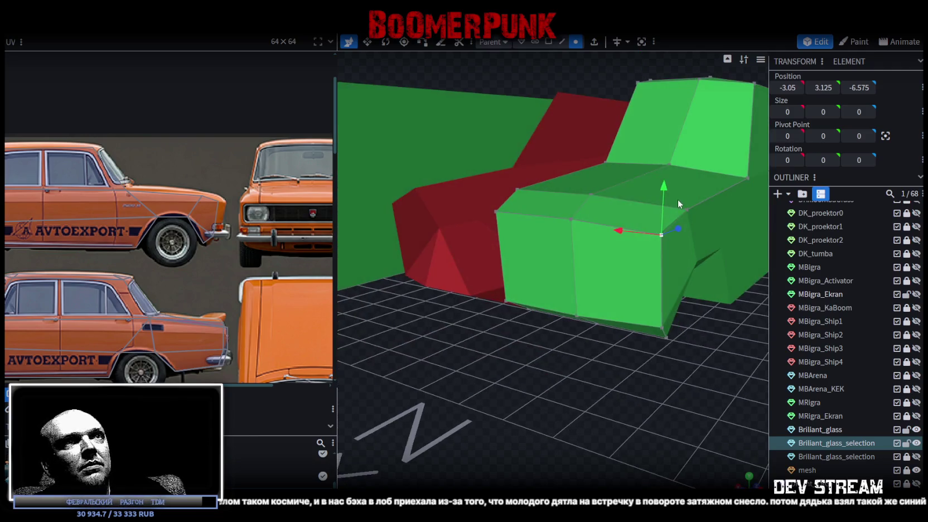
left_click_drag(578, 345, 609, 379)
Step: Select the front block's front, adjoining and lower bevel faces
left_click(548, 41)
left_click(530, 257)
left_click(580, 279, "shift")
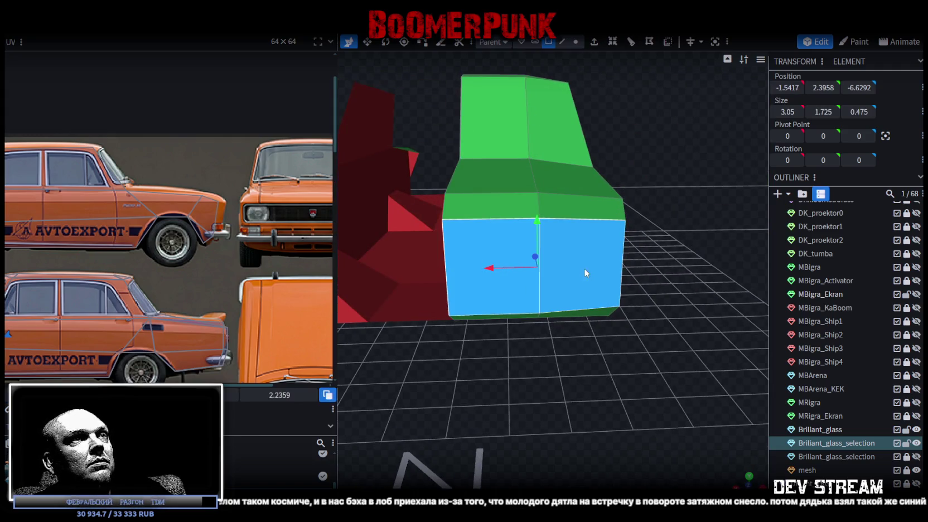
left_click(591, 313, "shift")
left_click_drag(572, 345, 511, 350)
left_click(511, 349, "shift")
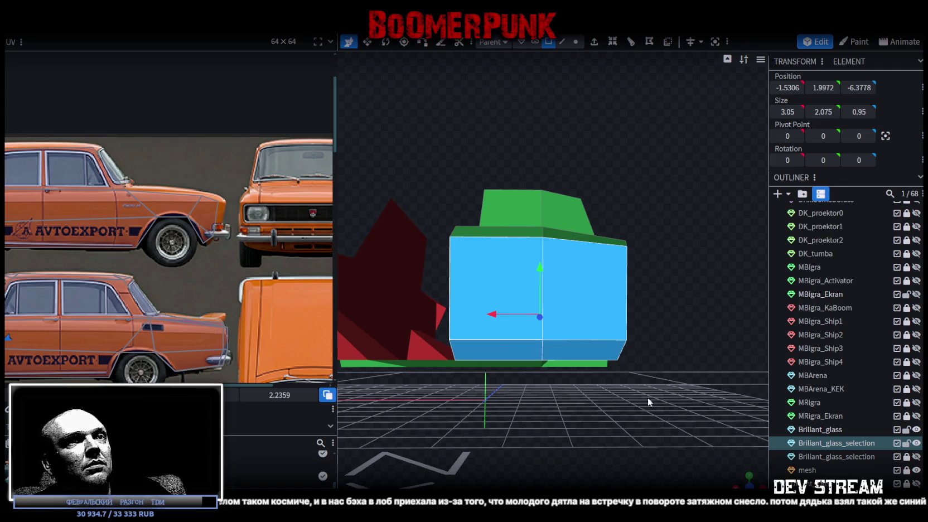
key("KP_3")
scroll(540, 325, "up", 4)
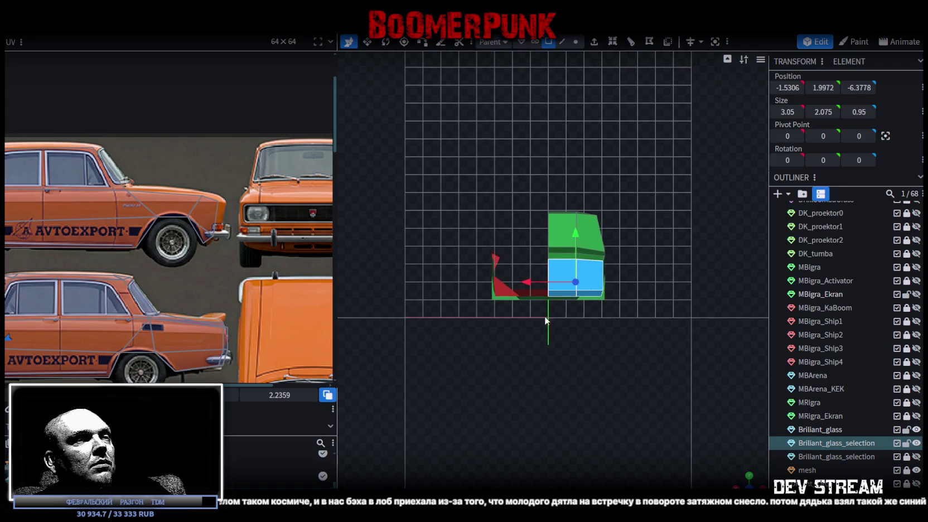
Step: Split the selected faces into a separate mesh, copy it and paste
right_click(564, 281)
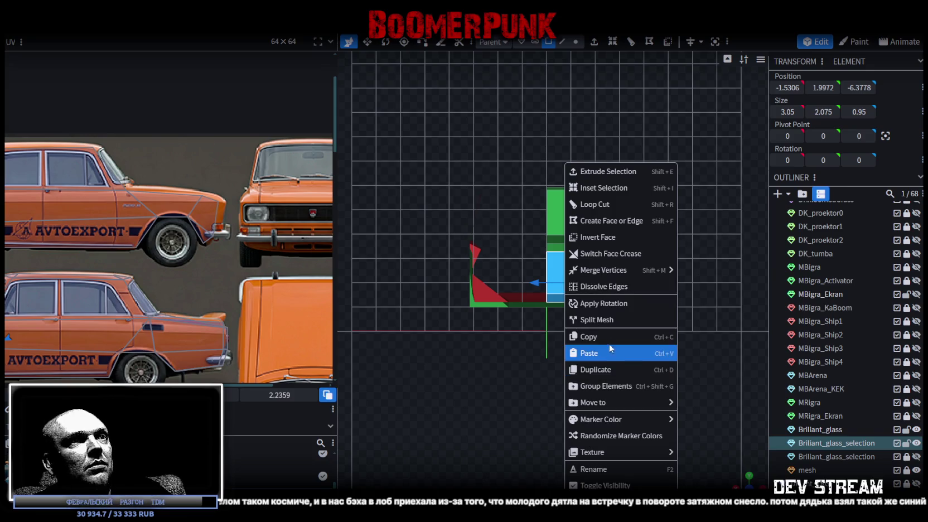
left_click(591, 319)
right_click(569, 282)
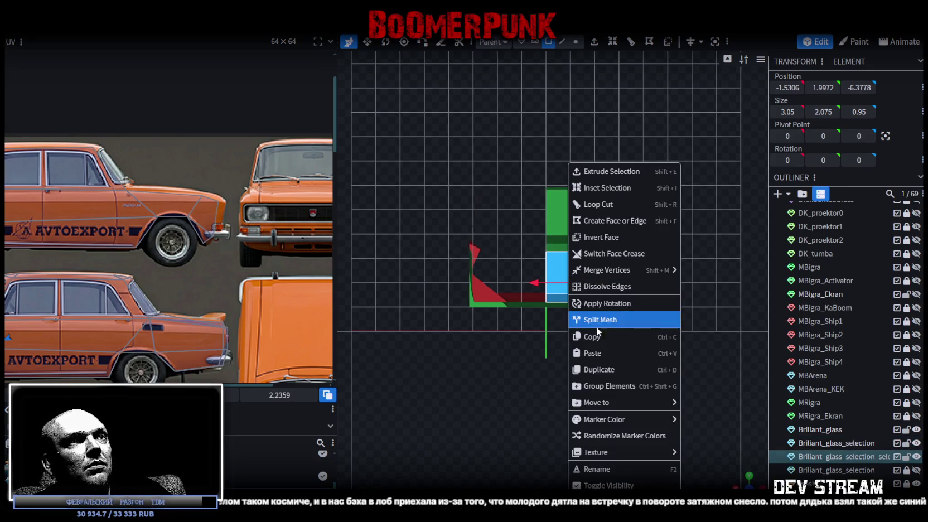
left_click(586, 337)
right_click(561, 278)
left_click(587, 352)
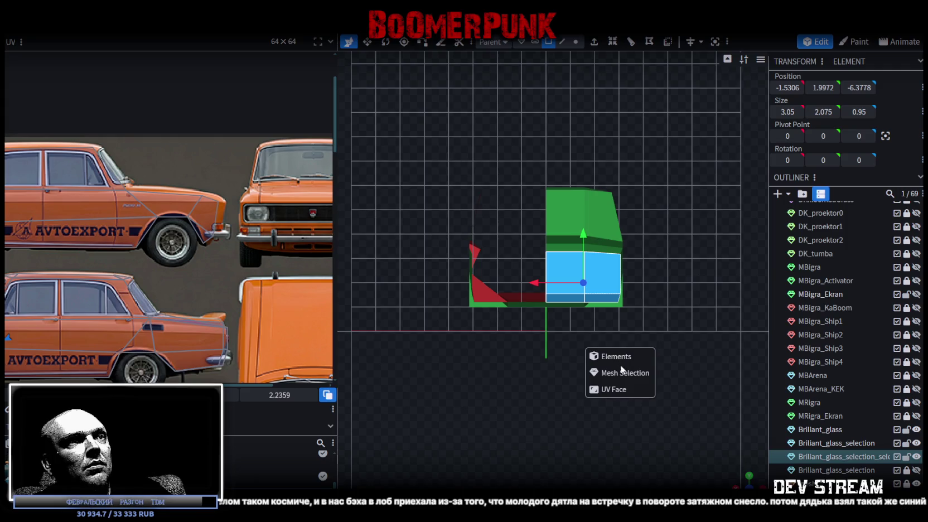
Step: Flip the pasted half on X and merge the seam vertices
left_click(128, 1)
mouse_move(167, 55)
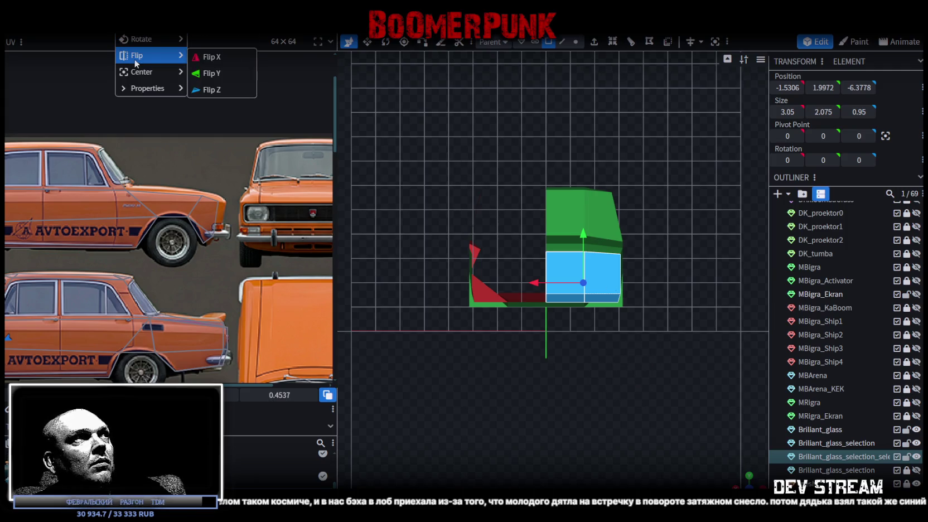
left_click(212, 57)
left_click(454, 124)
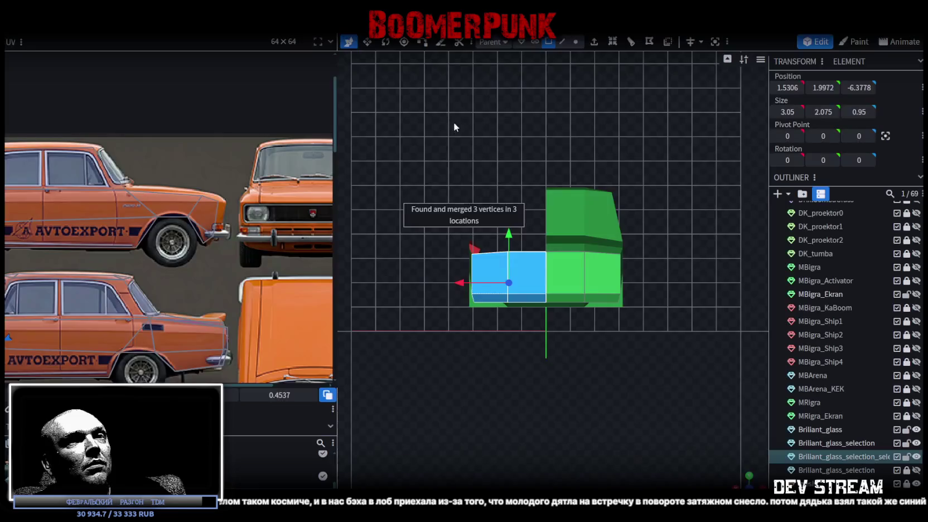
Step: Select the whole 6.1-wide front block including both halves
left_click(574, 289, "shift")
left_click(599, 279, "shift")
left_click(578, 304, "shift")
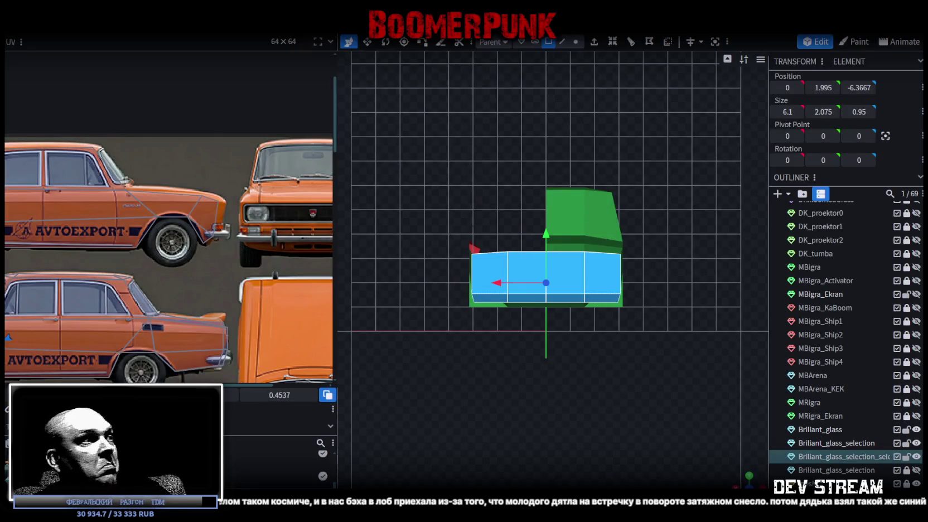
scroll(134, 264, "down", 3)
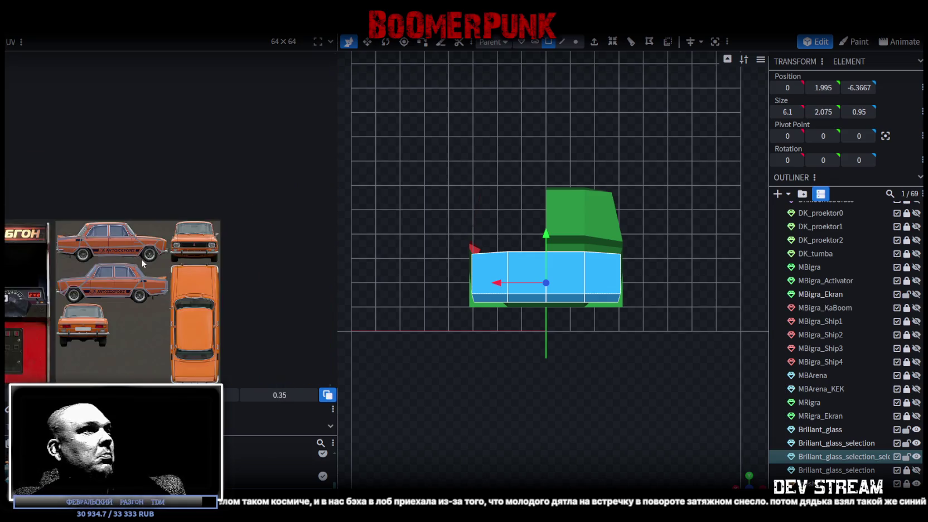
Step: Move and stretch the UV area over the front photo's grille and bumper
mouse_move(62, 267)
left_mouse_down()
mouse_move(89, 269)
mouse_move(326, 215)
left_mouse_up()
scroll(235, 245, "up", 5)
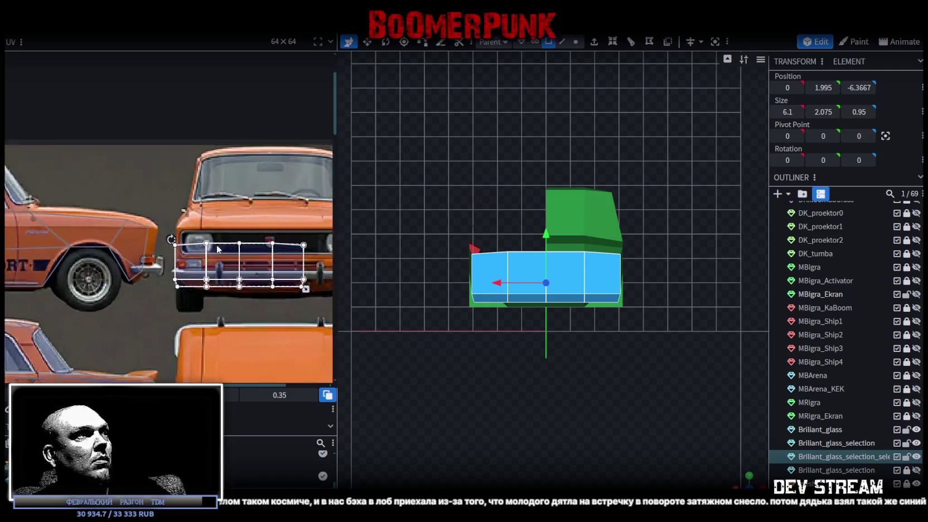
left_click_drag(169, 238, 169, 237)
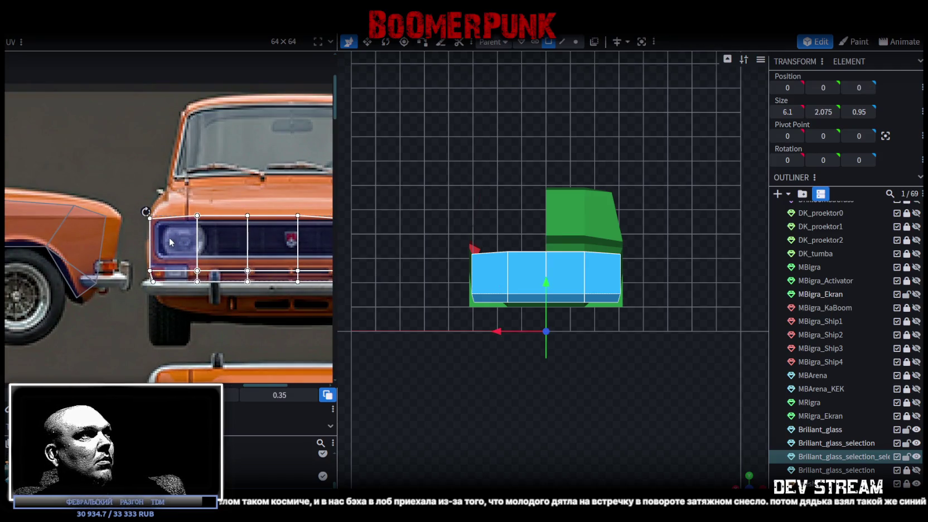
scroll(169, 237, "right", 5)
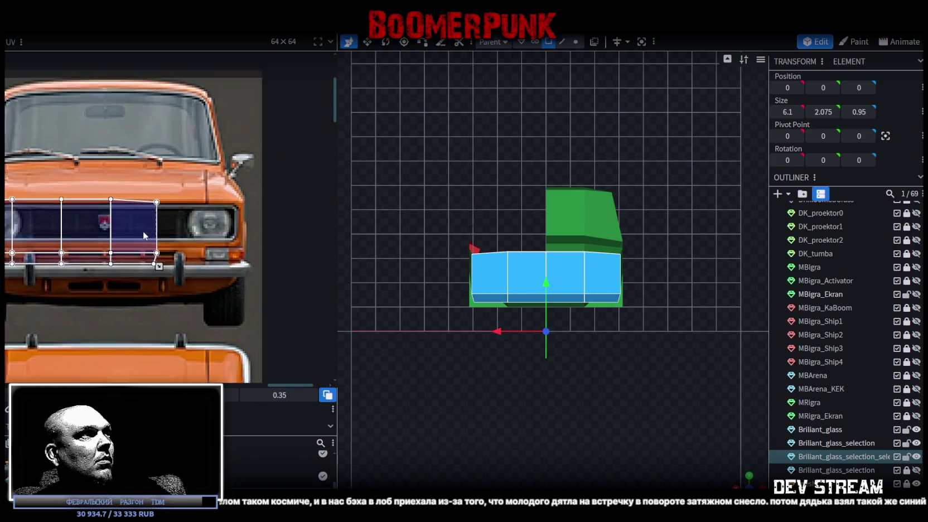
left_click_drag(174, 278, 261, 292)
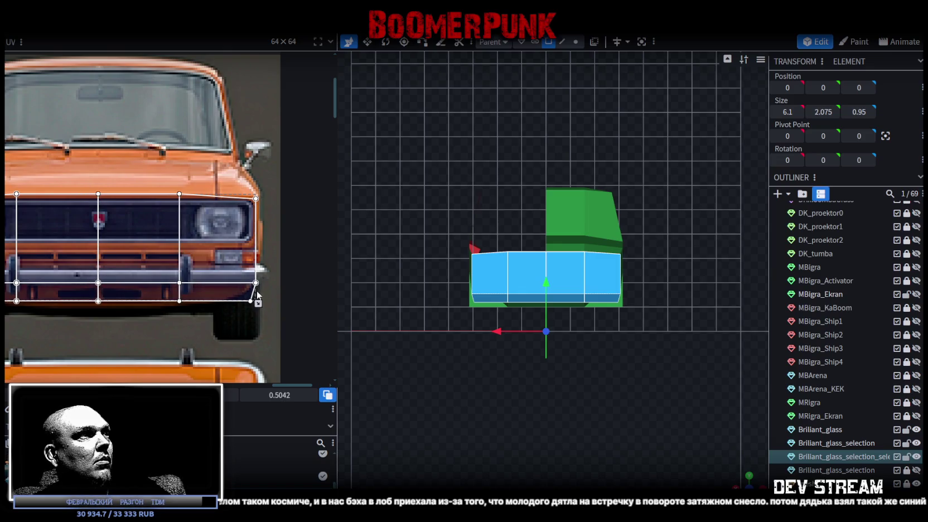
scroll(242, 279, "left", 5)
Step: Fit the left and right bumper end faces' UV corners onto the bumper
left_click(243, 272)
mouse_move(105, 261)
left_mouse_down()
mouse_move(305, 285)
mouse_move(284, 273)
left_mouse_up()
left_click(64, 267)
left_click_drag(51, 270, 60, 261)
scroll(220, 264, "right", 5)
left_click(118, 253)
left_click_drag(135, 258, 127, 252)
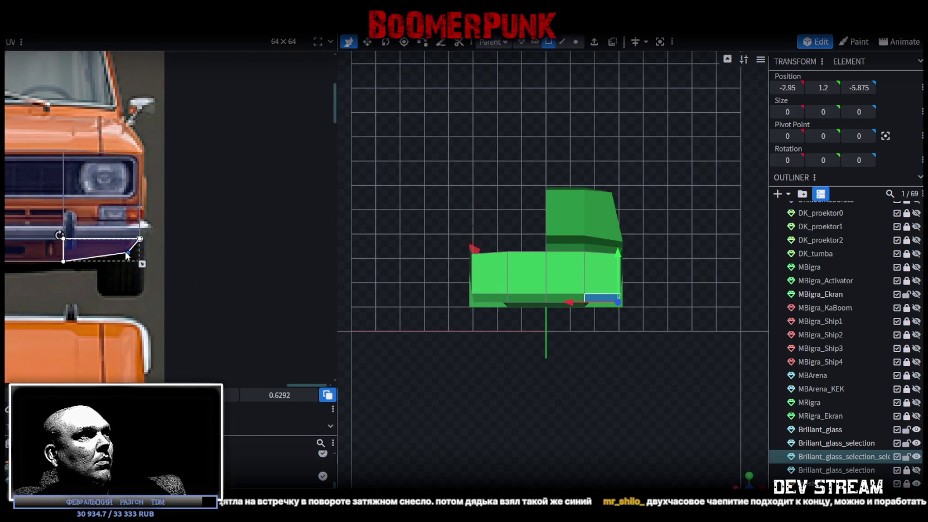
scroll(58, 270, "down", 3)
scroll(78, 262, "left", 3)
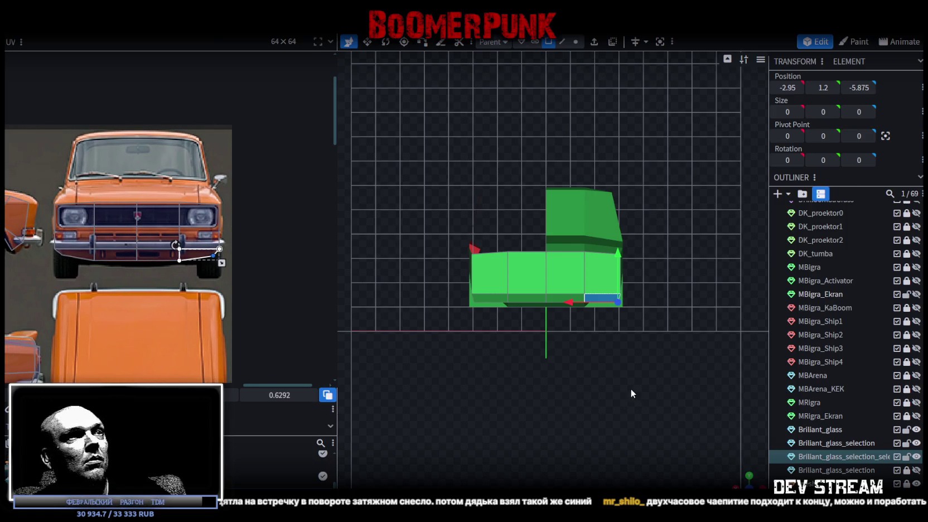
Step: Switch to textured view and select a hood face on the body half
key("z")
mouse_move(719, 368)
left_mouse_down()
mouse_move(586, 409)
mouse_move(539, 299)
left_mouse_up()
left_click(512, 321)
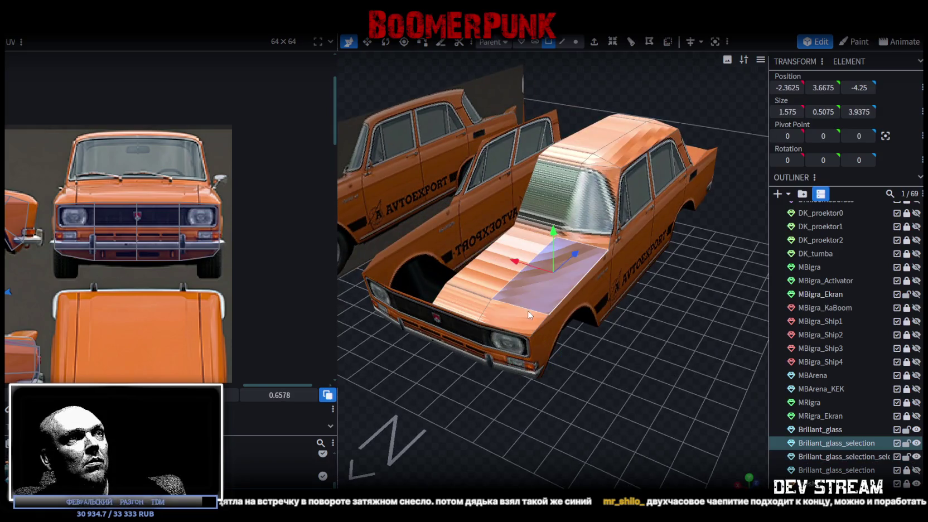
Step: Add the remaining hood faces, three roof faces and the trunk face to the selection
left_click(483, 285, "shift")
left_click(527, 248, "shift")
left_click(580, 270, "shift")
mouse_move(618, 374)
left_mouse_down()
mouse_move(636, 426)
mouse_move(589, 440)
mouse_move(515, 241)
left_mouse_up()
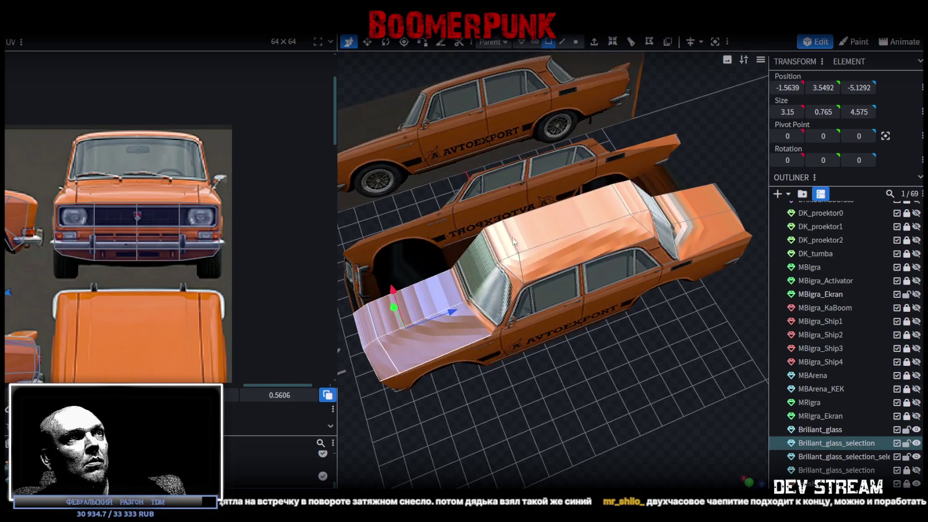
left_click(507, 244, "shift")
left_click(555, 258, "shift")
left_click(631, 206, "shift")
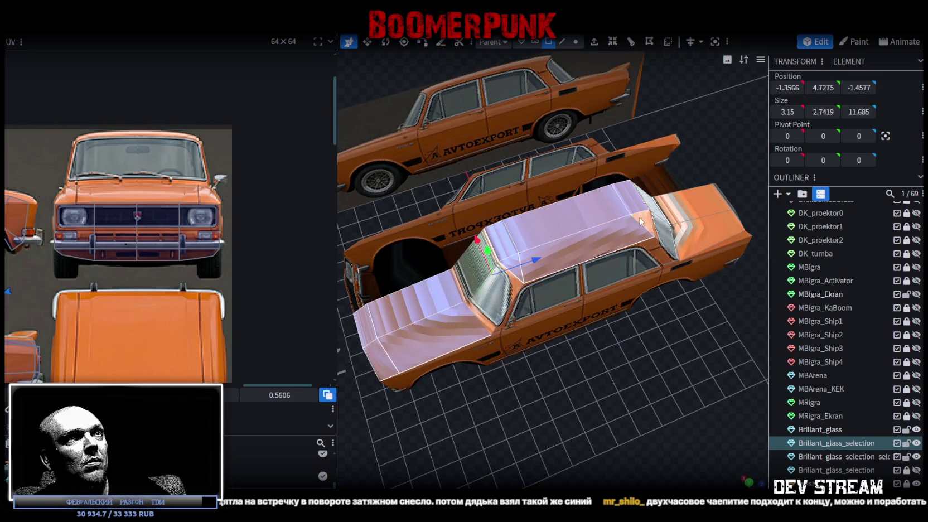
left_click(692, 220, "shift")
Step: Add the Brilliant_glass mesh to the face selection
mouse_move(655, 357)
left_mouse_down()
mouse_move(640, 382)
mouse_move(537, 413)
mouse_move(424, 385)
left_mouse_up()
scroll(92, 274, "down", 5)
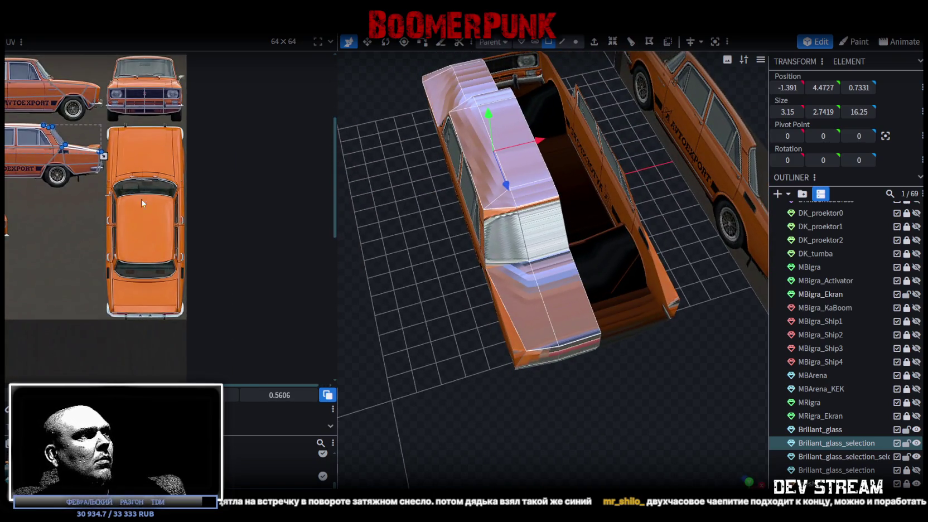
scroll(142, 199, "up", 5)
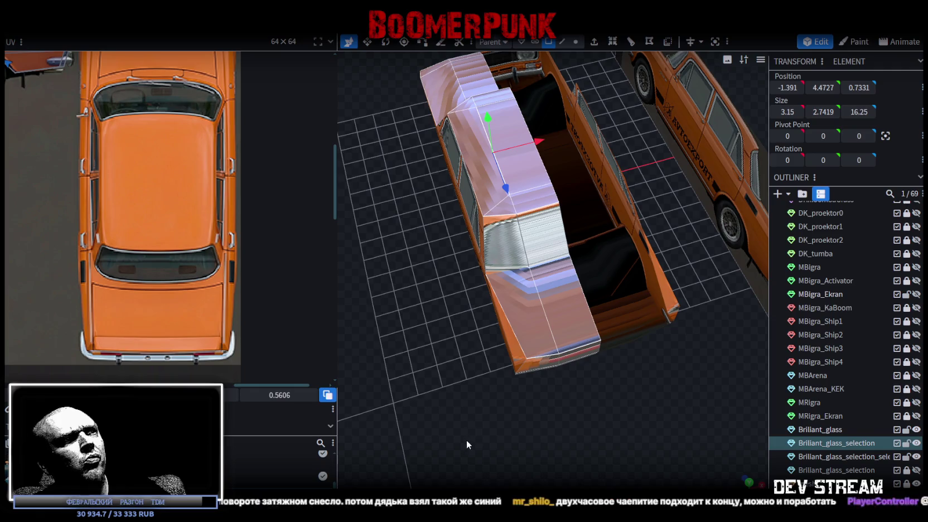
mouse_move(446, 401)
left_mouse_down()
mouse_move(454, 323)
mouse_move(463, 345)
mouse_move(526, 335)
mouse_move(459, 365)
mouse_move(454, 378)
mouse_move(551, 386)
mouse_move(559, 415)
mouse_move(492, 366)
mouse_move(536, 372)
mouse_move(574, 397)
mouse_move(516, 415)
mouse_move(473, 380)
mouse_move(374, 358)
mouse_move(426, 366)
mouse_move(487, 415)
mouse_move(574, 416)
left_mouse_up()
scroll(136, 277, "down", 5)
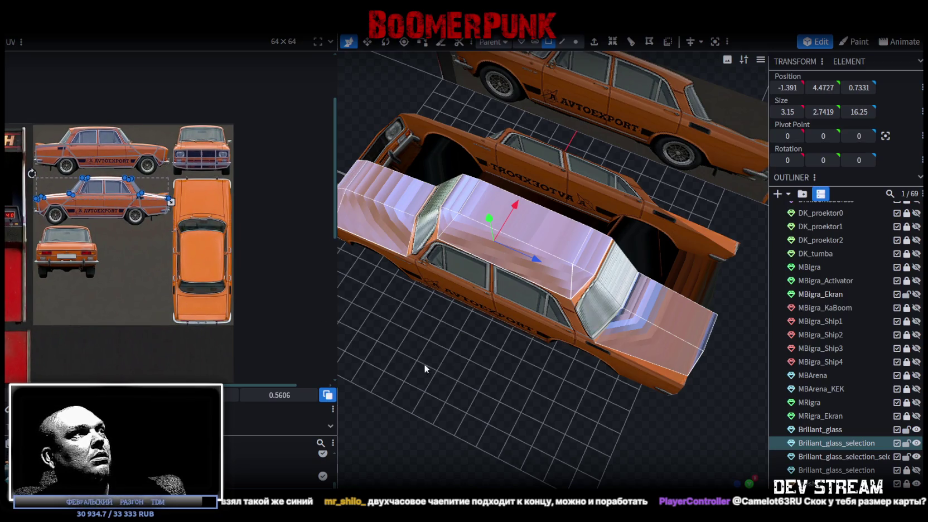
mouse_move(526, 403)
left_mouse_down()
mouse_move(485, 396)
mouse_move(613, 360)
mouse_move(516, 399)
mouse_move(417, 360)
mouse_move(380, 303)
mouse_move(602, 377)
mouse_move(471, 346)
left_mouse_up()
left_click(619, 362, "shift")
Step: Split the selected hood, roof and trunk faces off into their own separate mesh
right_click(387, 371)
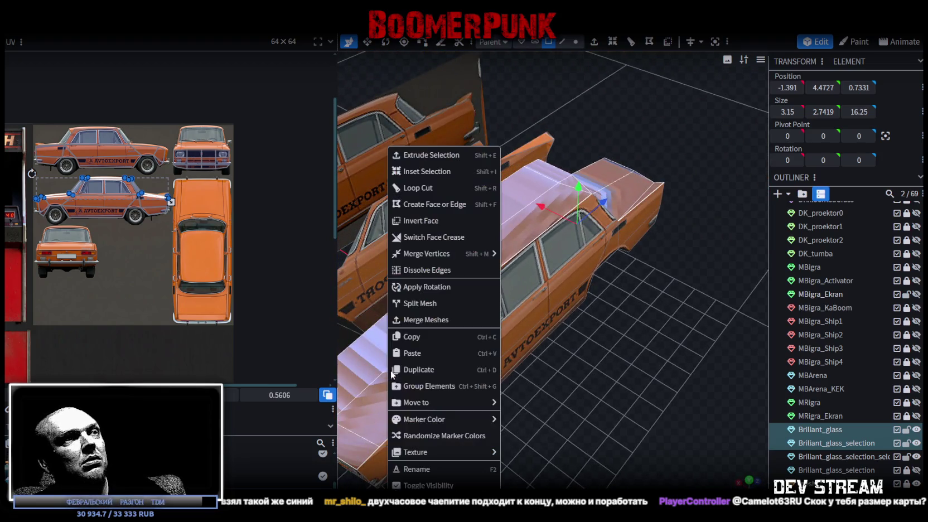
left_click(427, 305)
left_click(748, 481)
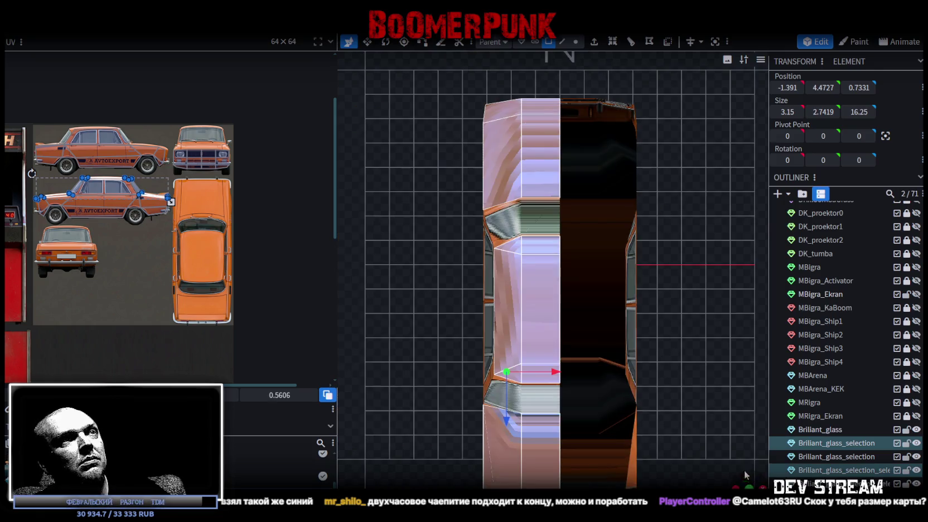
Step: Copy the 12 selected faces, paste them as new elements, and delete the extra right-half copy
right_click(525, 305)
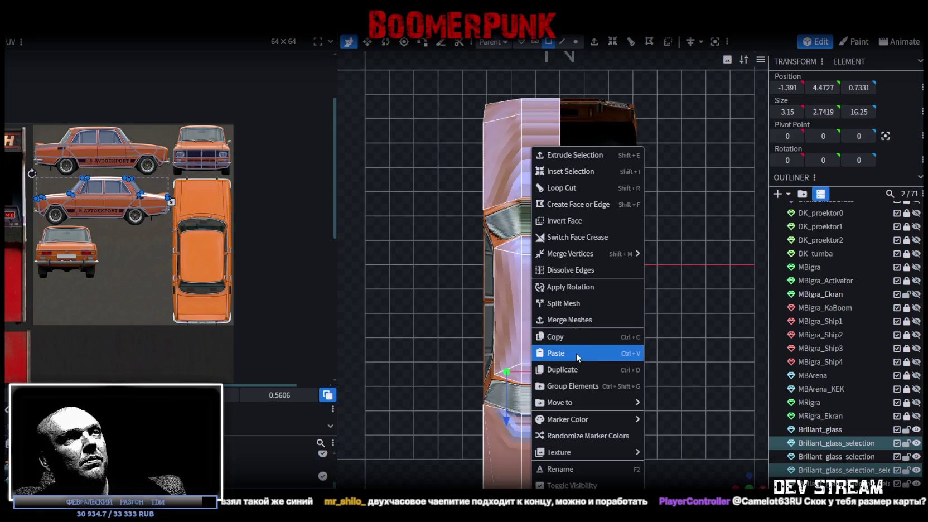
left_click(551, 330)
right_click(486, 334)
left_click(582, 350)
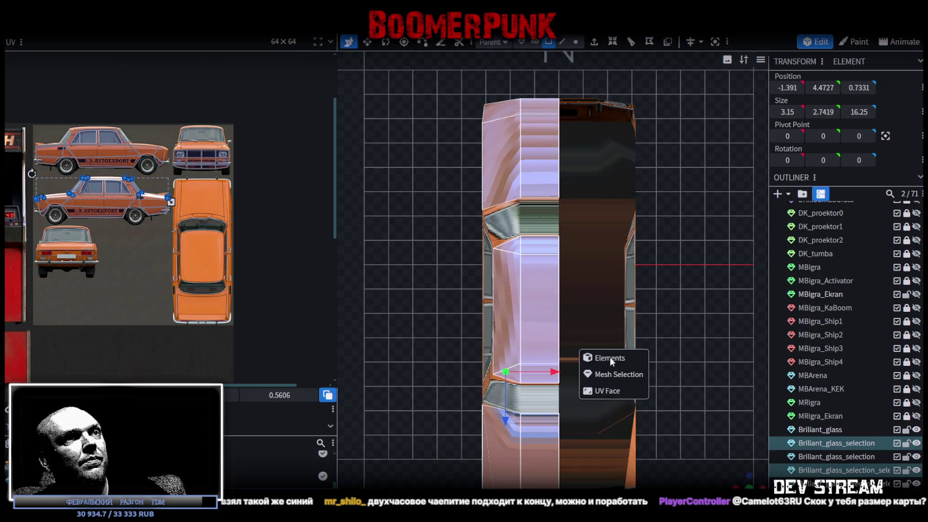
left_click(613, 357)
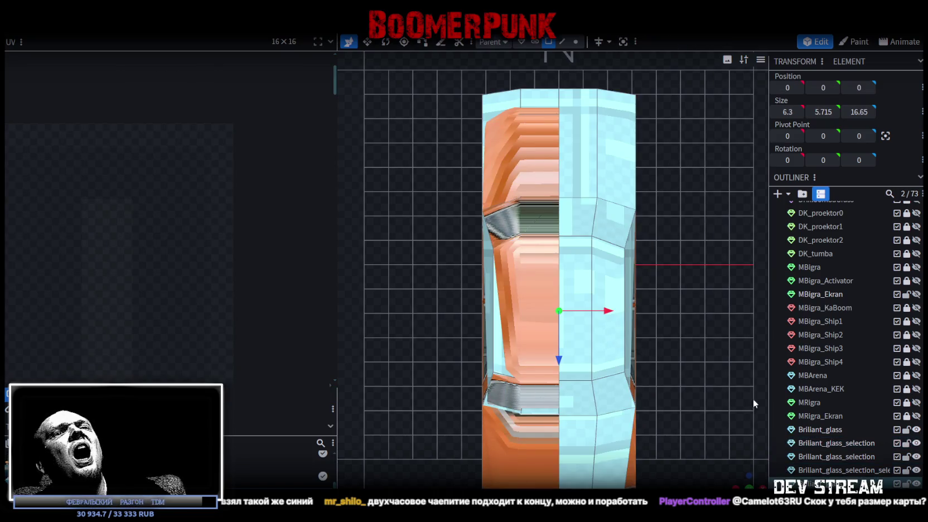
left_click(591, 310)
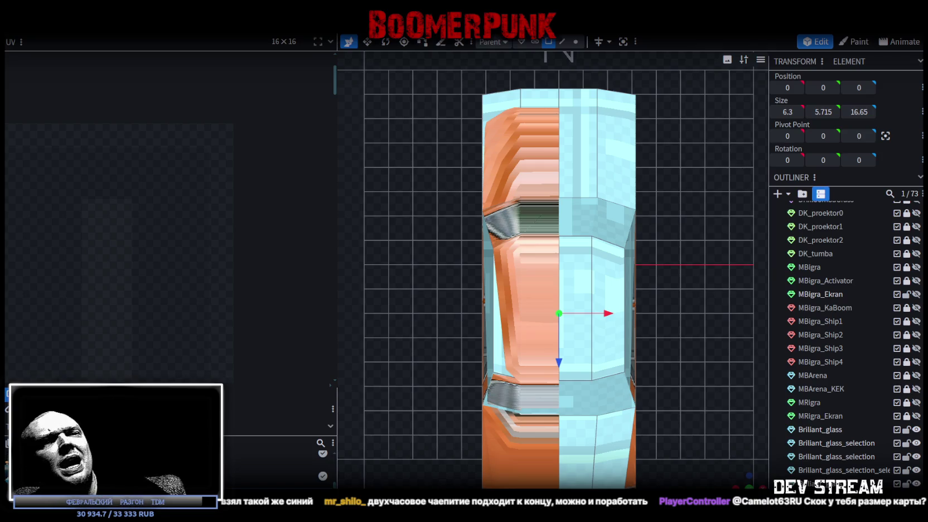
key("Delete")
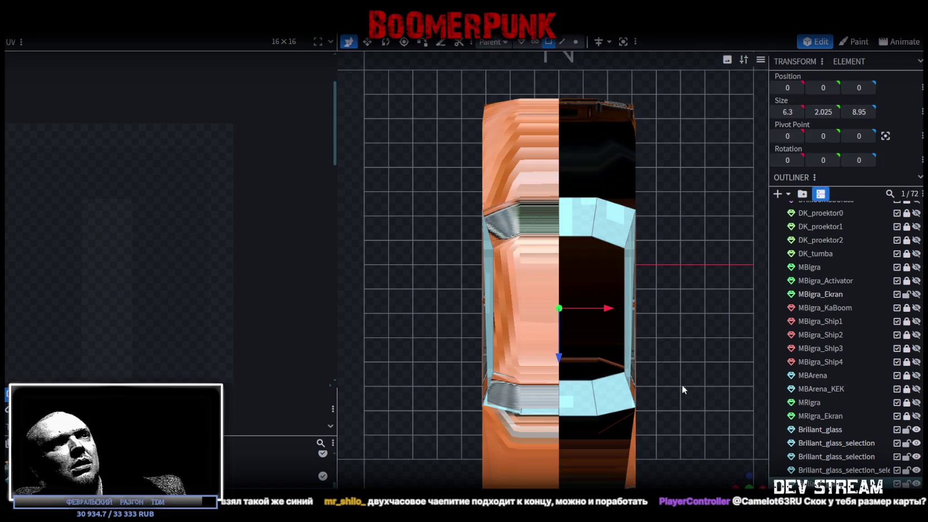
Step: Paste the copied faces into the existing split-off top strip mesh as a mesh selection
left_click_drag(751, 482, 697, 424)
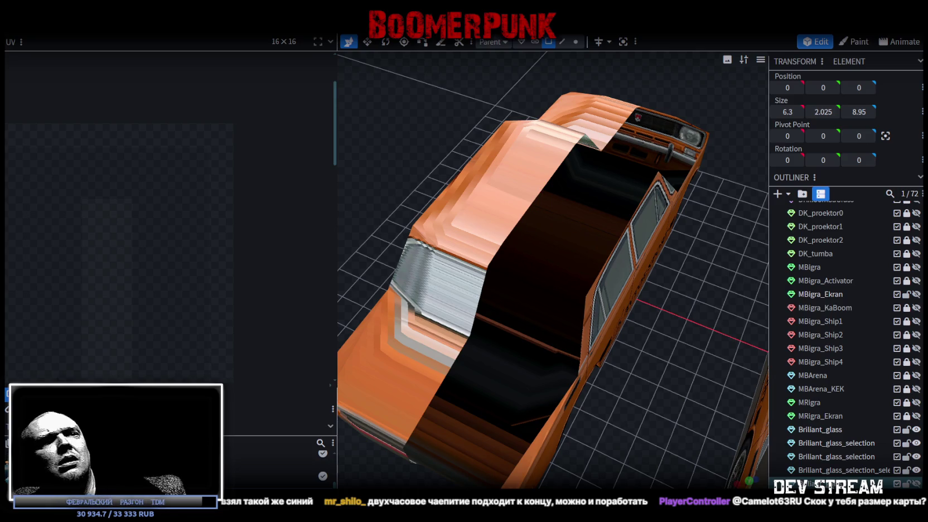
left_click(840, 471)
scroll(653, 392, "down", 2)
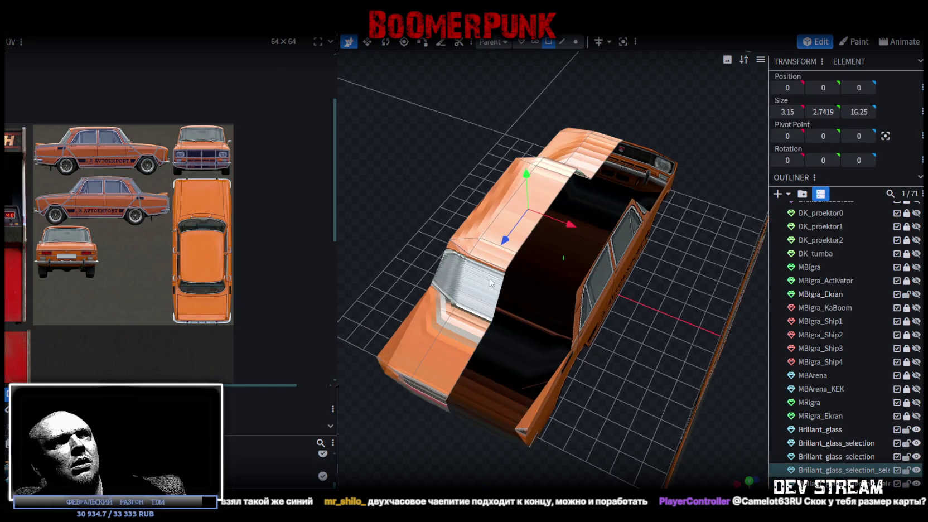
left_click(498, 250)
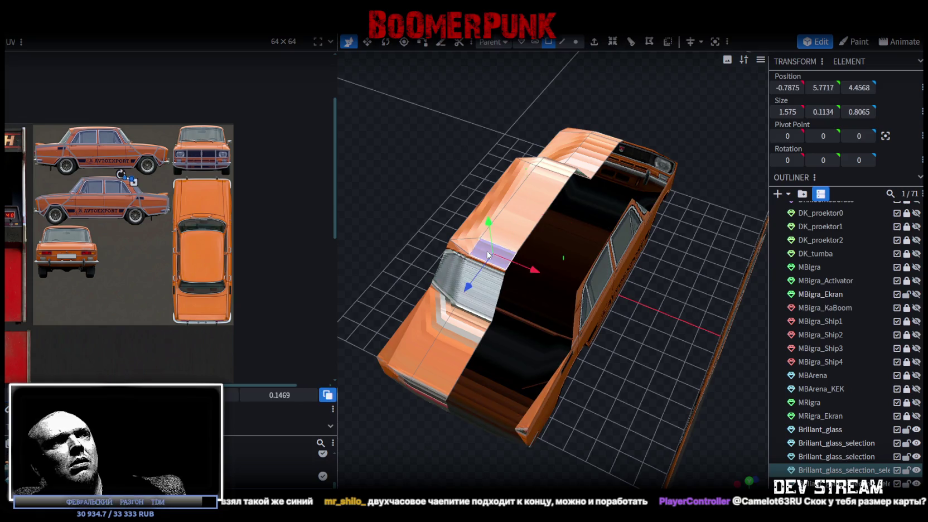
right_click(498, 250)
left_click(546, 353)
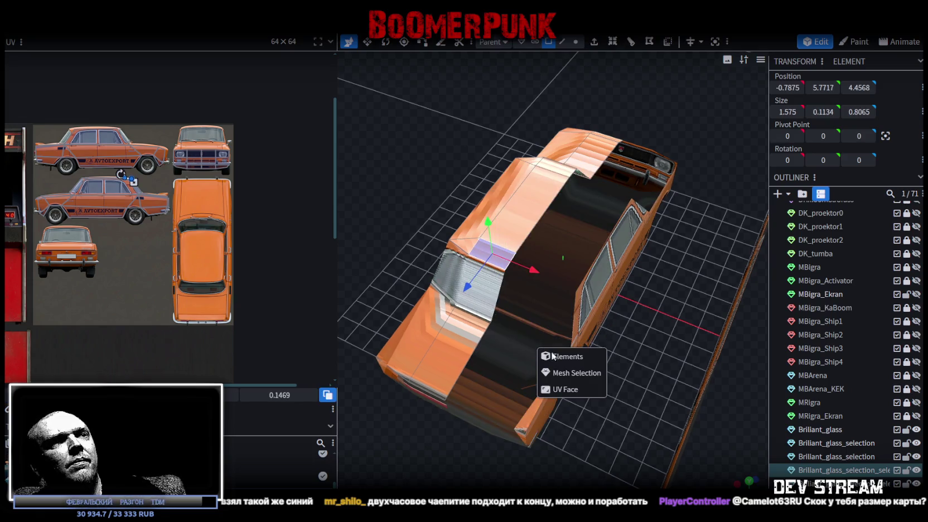
left_click(585, 376)
left_click_drag(600, 357, 663, 373)
Step: Flip the strip on X, merge the 9 overlapping centre vertices, and select the whole mesh in top view
right_click(117, 33)
mouse_move(146, 56)
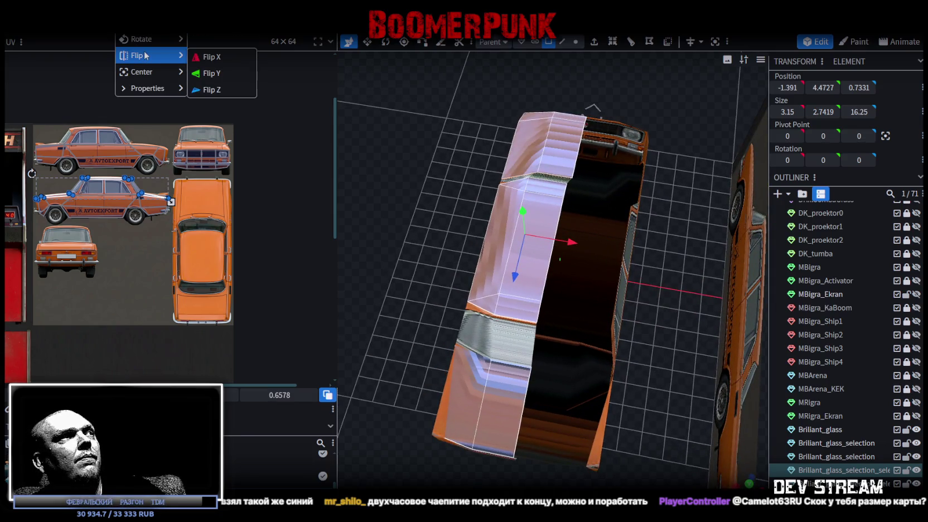
left_click(226, 60)
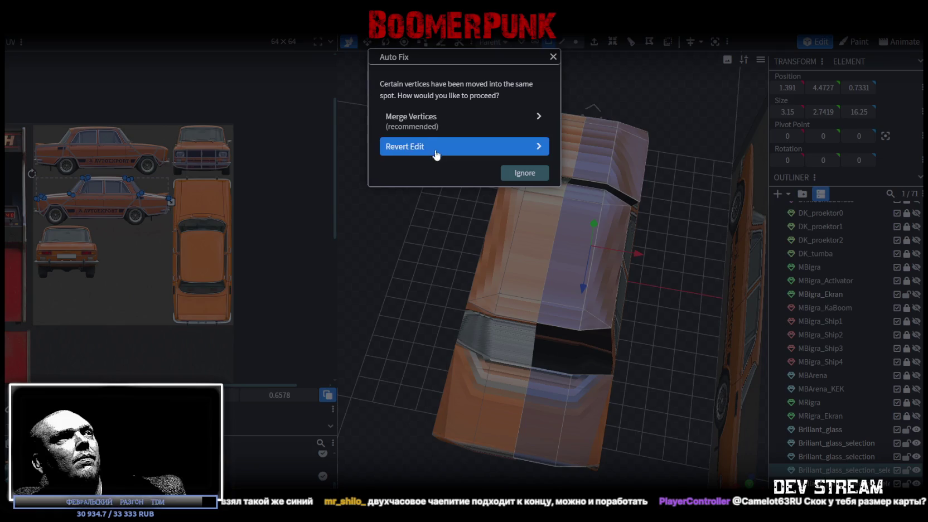
left_click(416, 121)
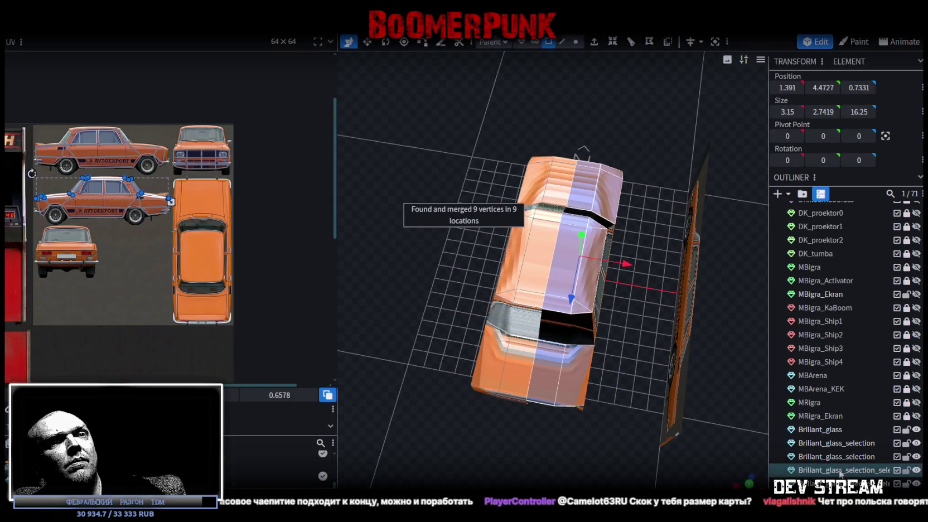
double_click(483, 346)
key("KP_7")
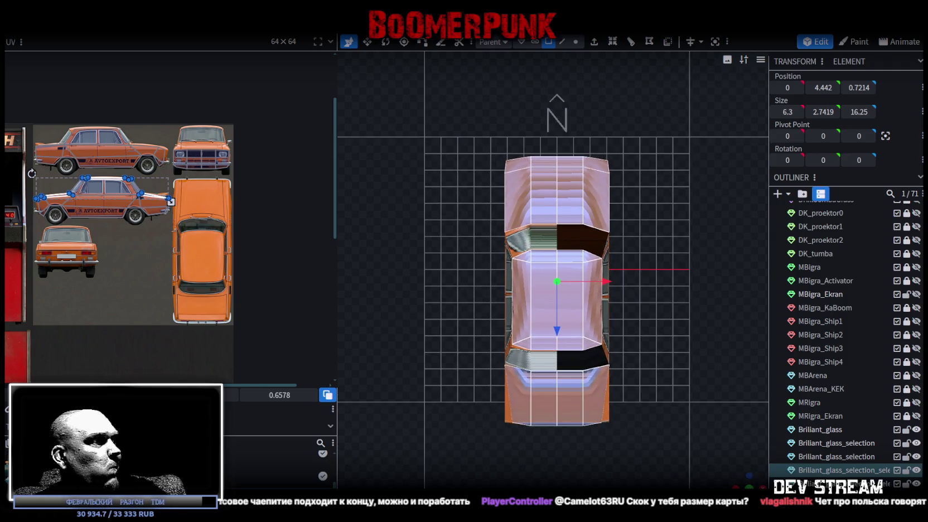
Step: Project the strip's UVs from top view and move the hood UVs onto the orange car photo
key("ctrl+p")
mouse_move(78, 194)
left_mouse_down()
mouse_move(184, 240)
mouse_move(190, 290)
mouse_move(148, 287)
left_mouse_up()
scroll(148, 288, "up", 5)
left_click(223, 256)
mouse_move(236, 283)
left_mouse_down()
mouse_move(277, 184)
mouse_move(263, 249)
left_mouse_up()
scroll(262, 249, "up", 5)
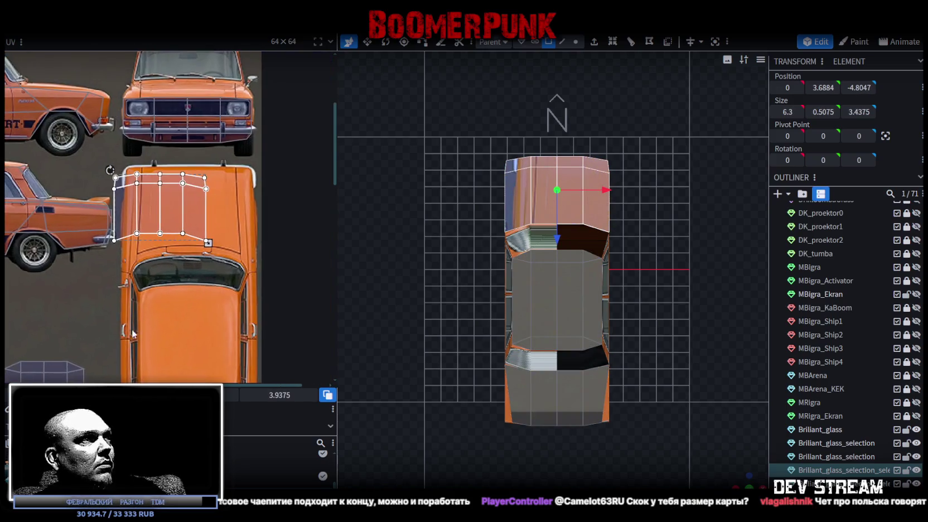
scroll(127, 222, "up", 2)
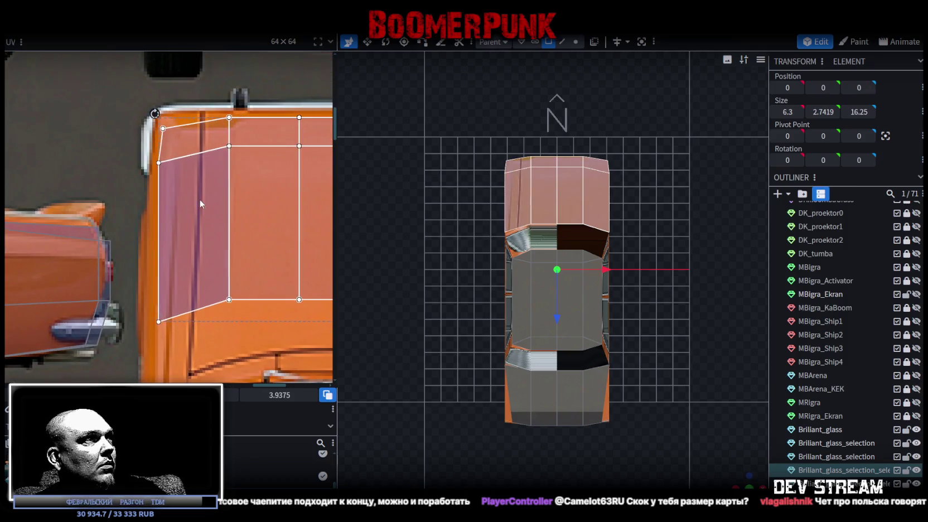